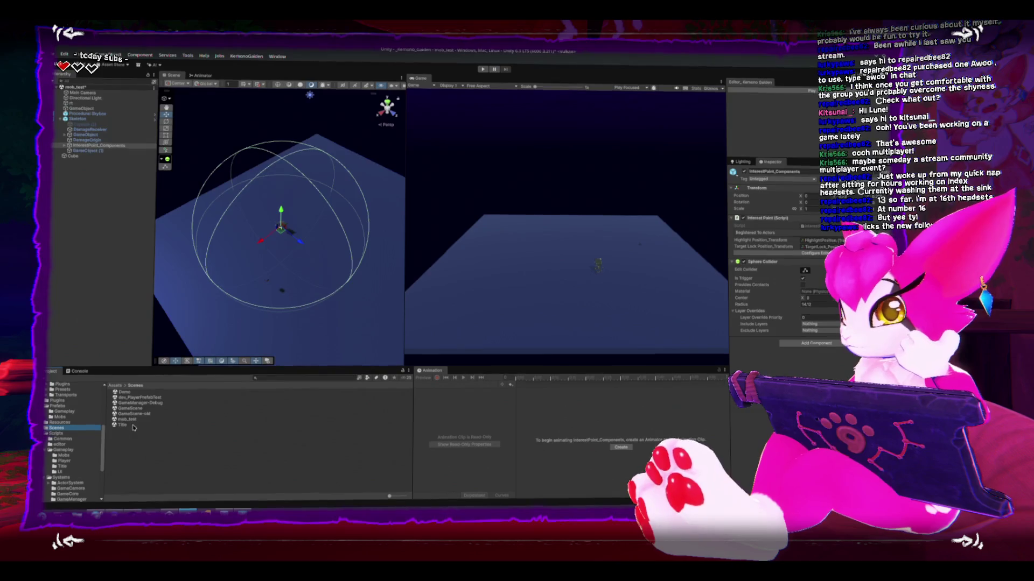
Collapse Gameplay and open the Scripts > Systems > ActorSystem folder in the Project window
left_click_drag(239, 288, 257, 262)
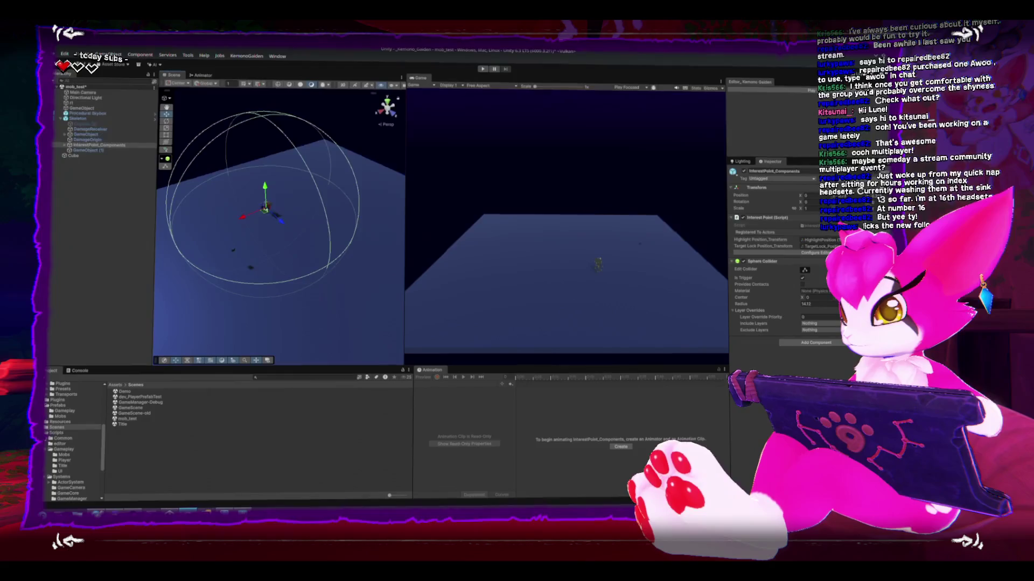
left_click(48, 449)
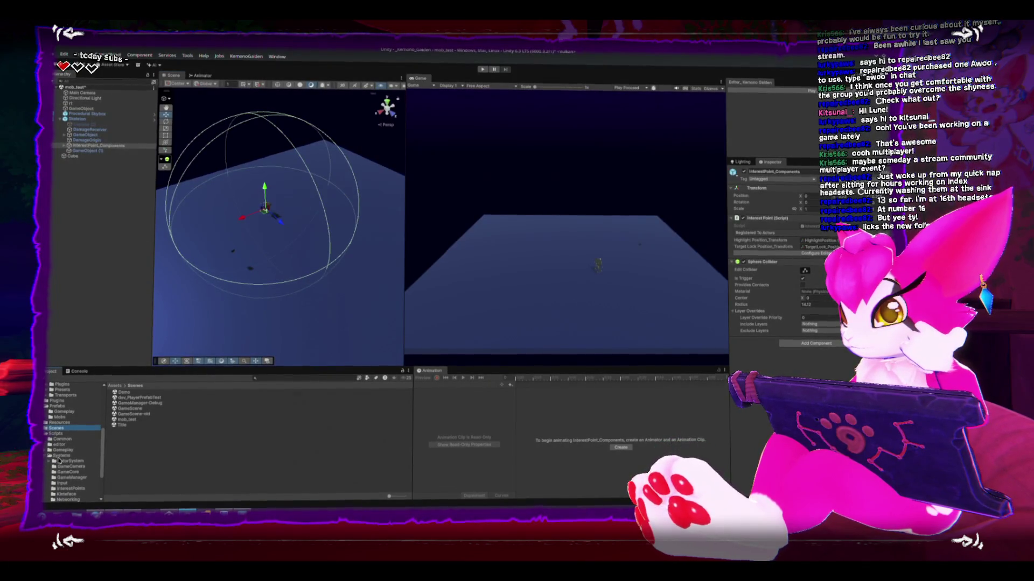
left_click(61, 461)
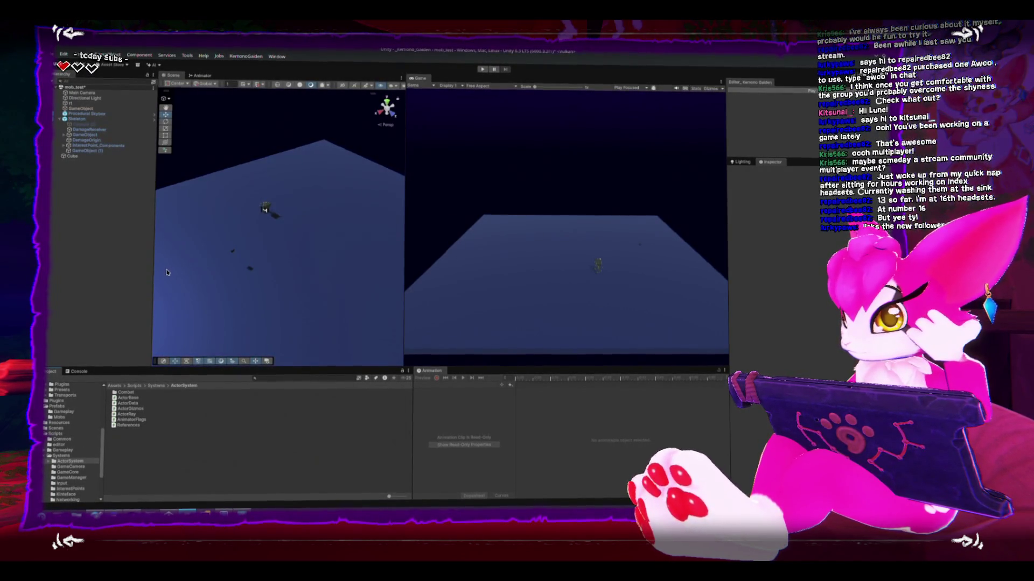
left_click_drag(167, 273, 251, 281)
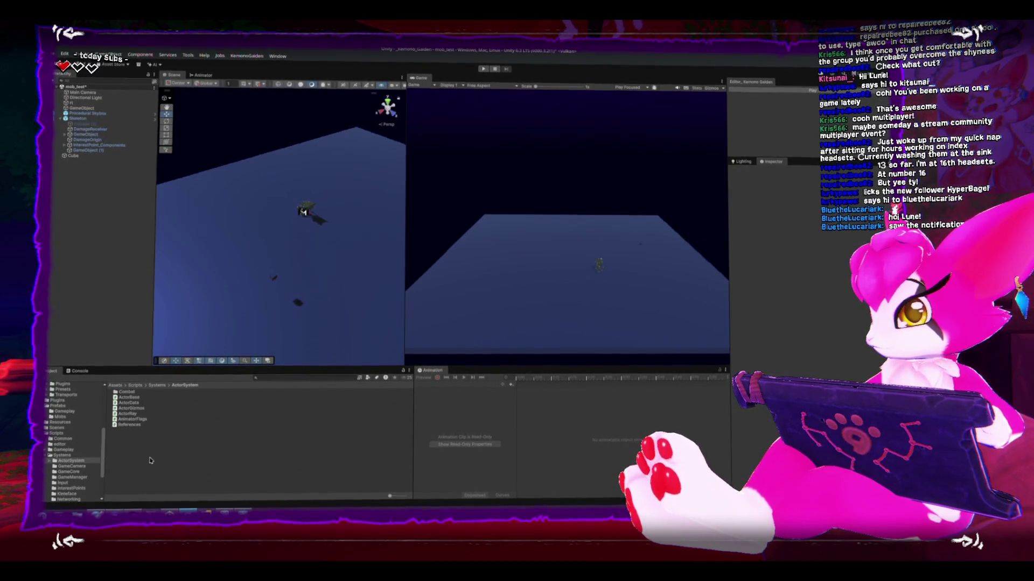
Create a new folder named Creature inside Systems and open it
left_click(71, 454)
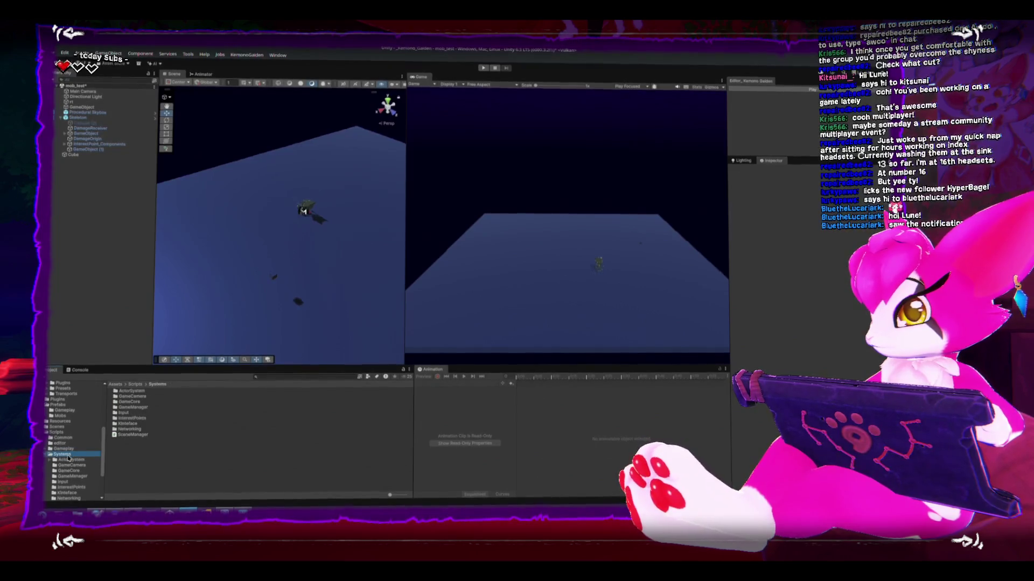
right_click(152, 479)
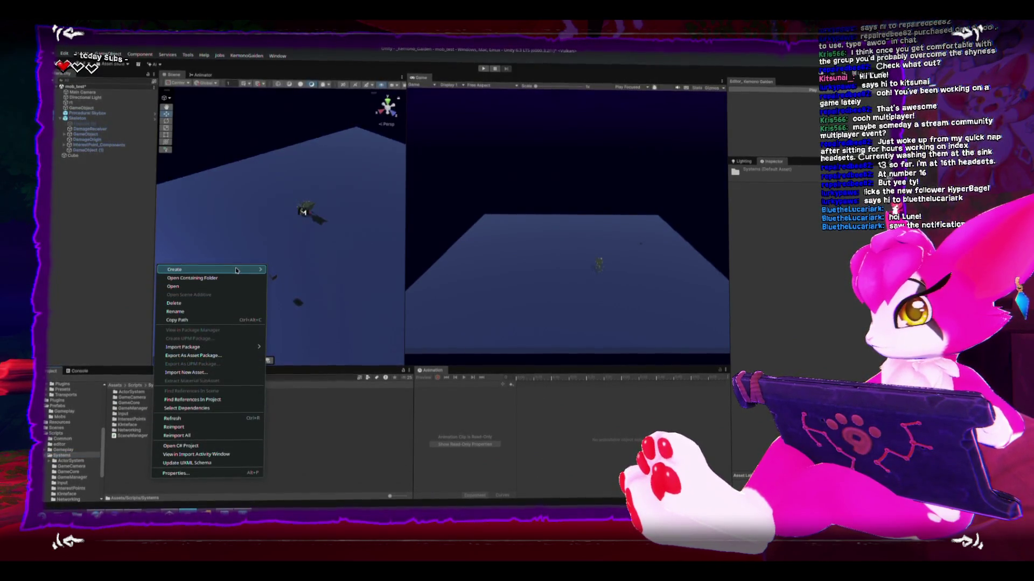
mouse_move(247, 270)
left_click(311, 240)
type("Cre")
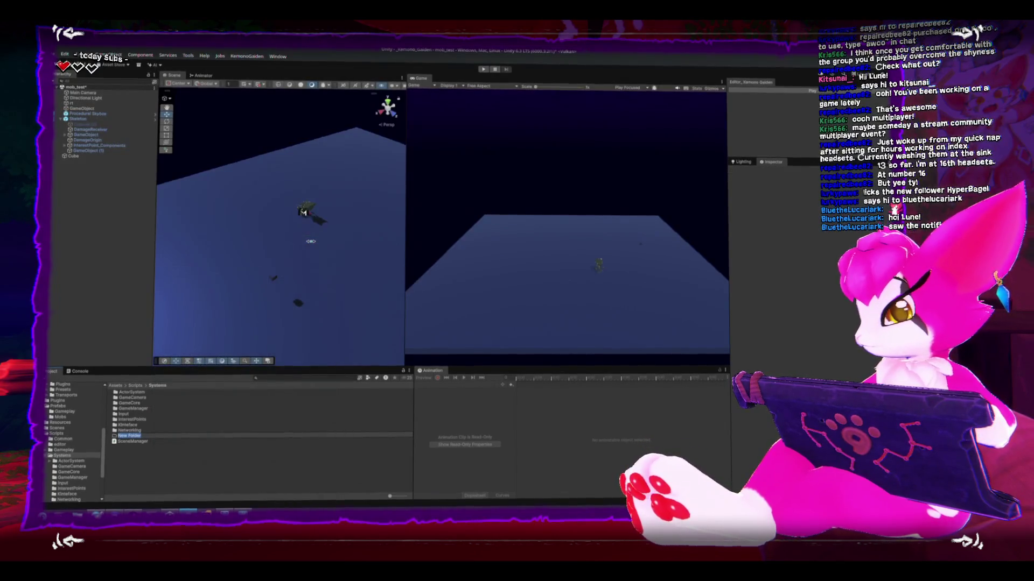
type("ature")
key("Return")
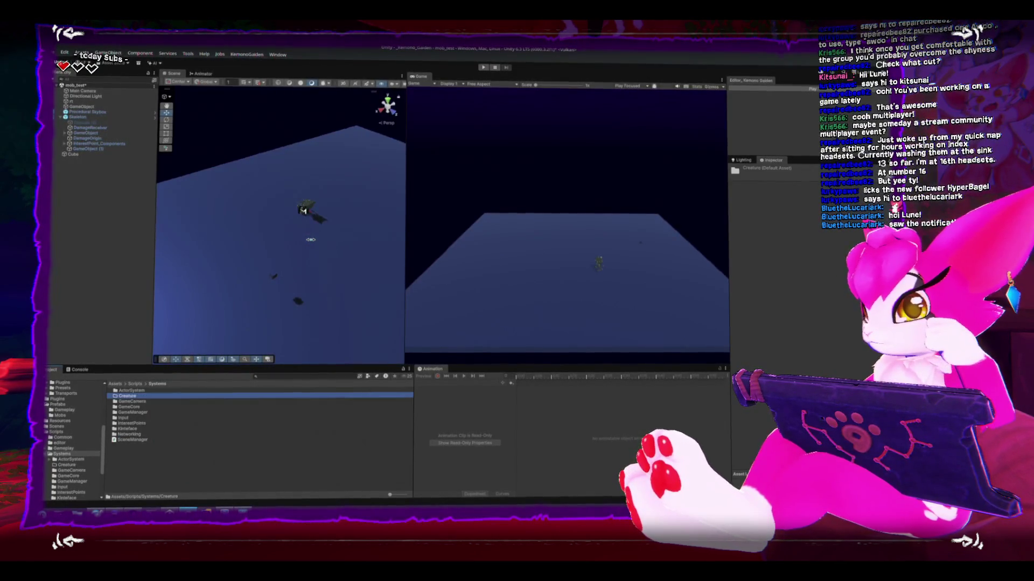
key("Return")
Create a MonoBehaviour script named Creature_Brain in the Creature folder
right_click(152, 444)
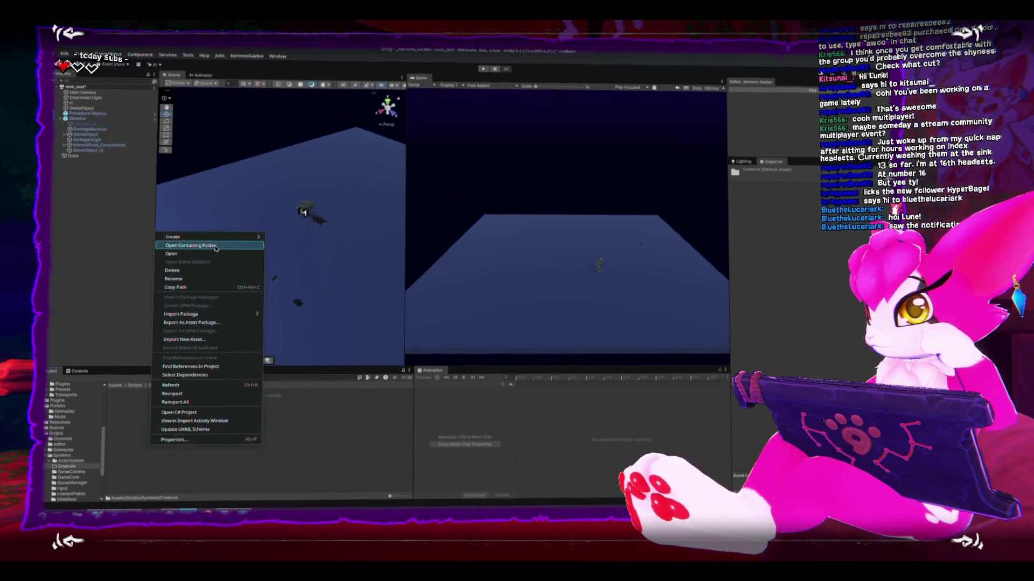
mouse_move(240, 240)
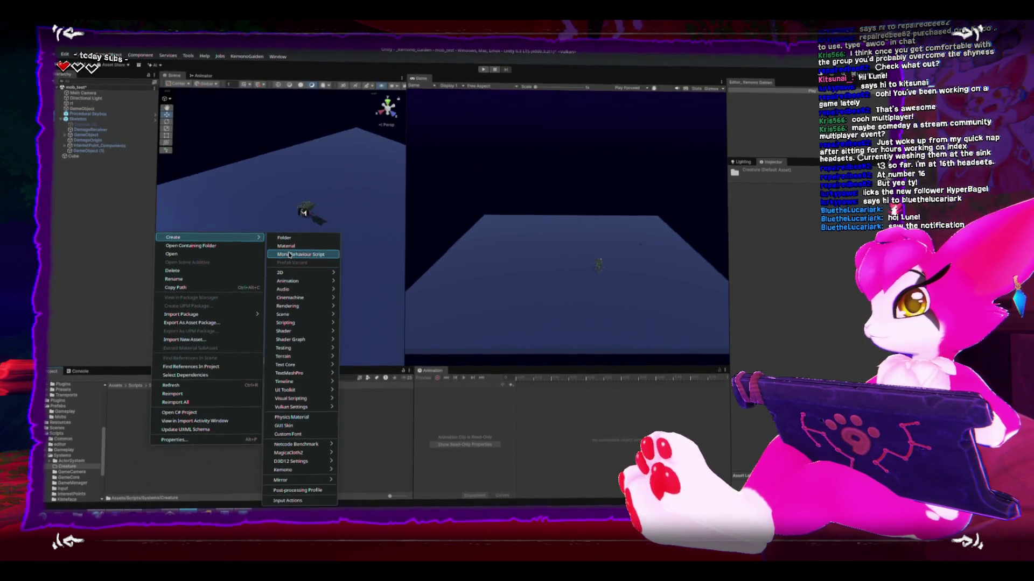
left_click(300, 254)
type("Creat")
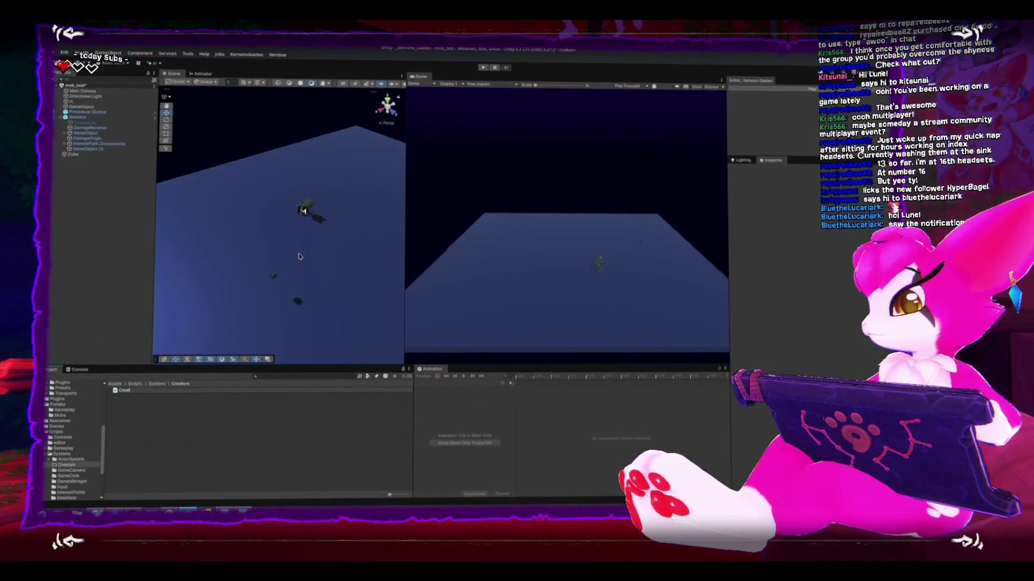
type("ure_Brain")
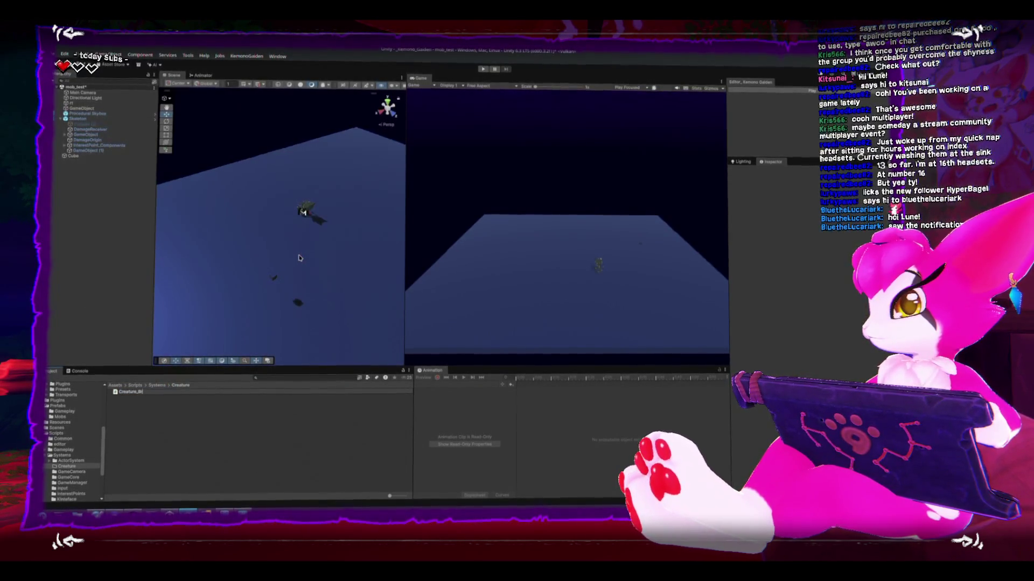
key("Return")
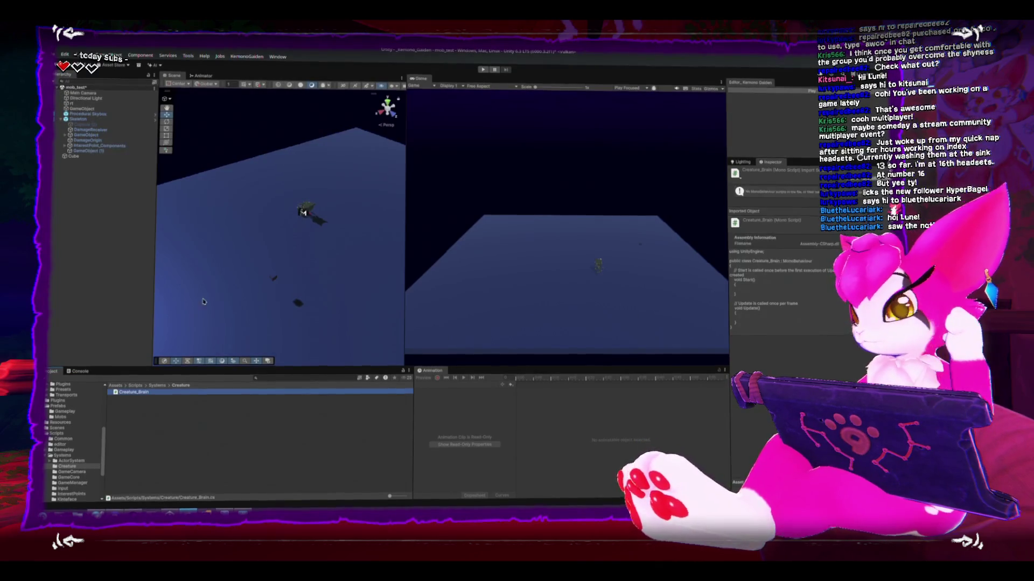
left_click(97, 121)
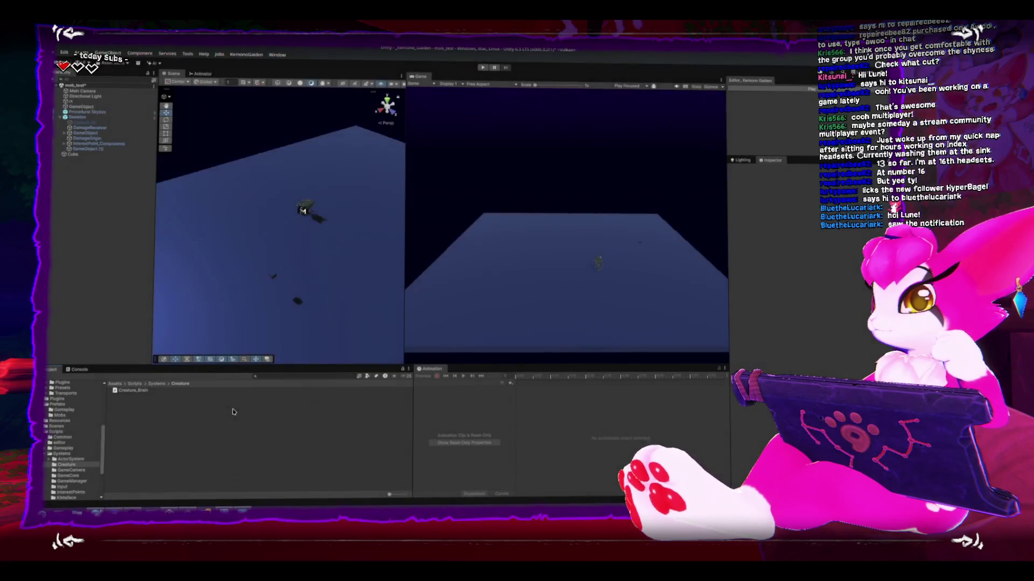
Frame the Skeleton and orbit the Scene view to look down on the ground plane
left_click(303, 210)
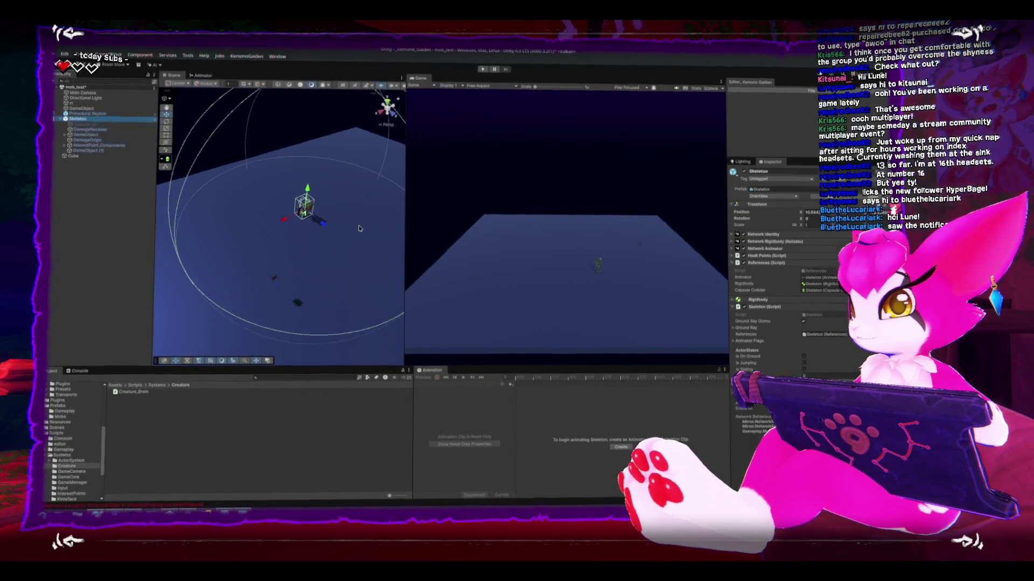
key("f")
scroll(316, 221, "down", 5)
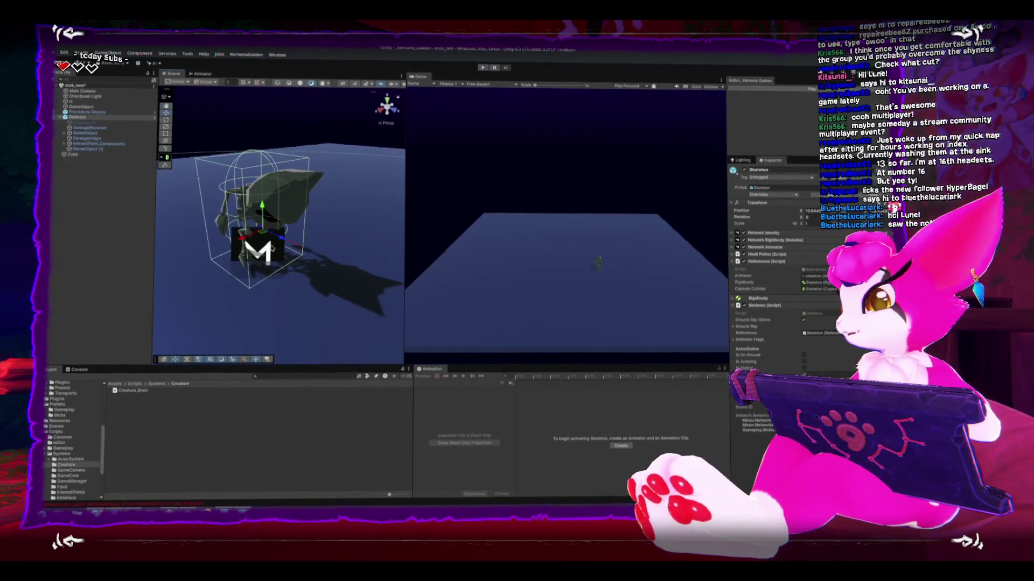
scroll(272, 246, "down", 5)
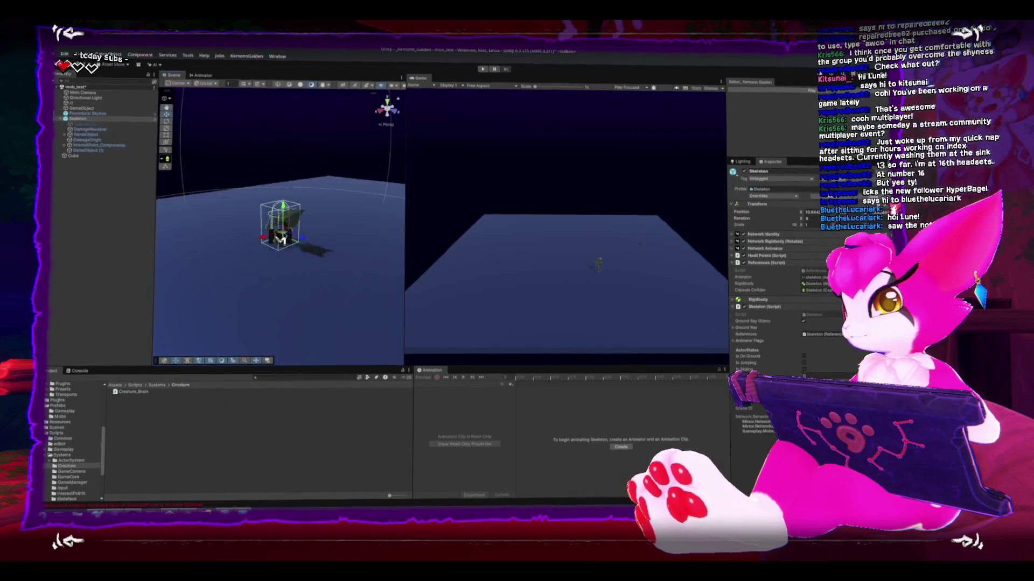
scroll(286, 235, "down", 5)
left_click_drag(305, 240, 287, 243)
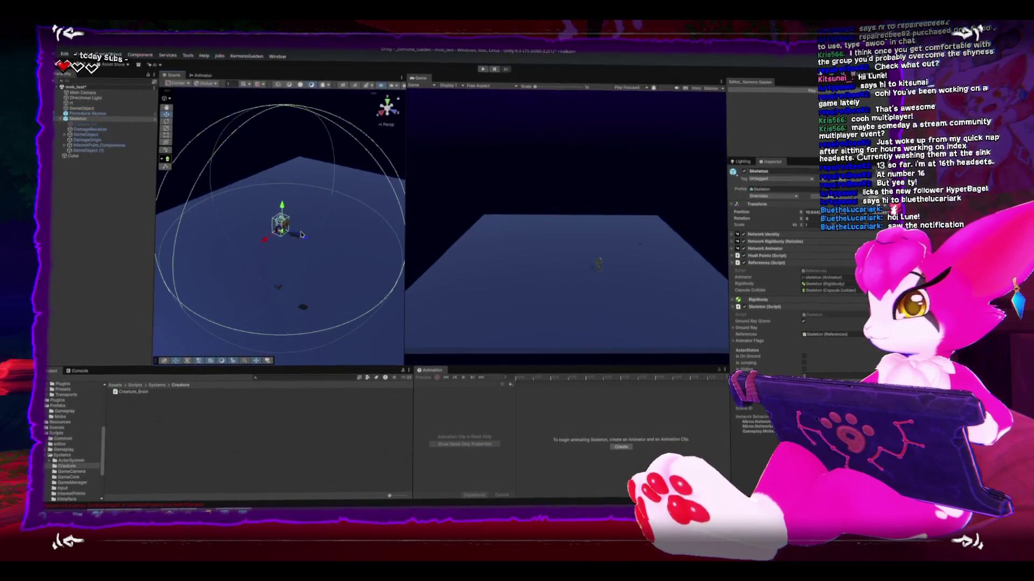
scroll(278, 190, "down", 3)
mouse_move(277, 190)
left_mouse_down()
mouse_move(330, 167)
mouse_move(350, 236)
mouse_move(312, 290)
mouse_move(316, 236)
mouse_move(362, 273)
mouse_move(295, 271)
mouse_move(352, 241)
mouse_move(342, 250)
mouse_move(349, 239)
mouse_move(321, 214)
left_mouse_up()
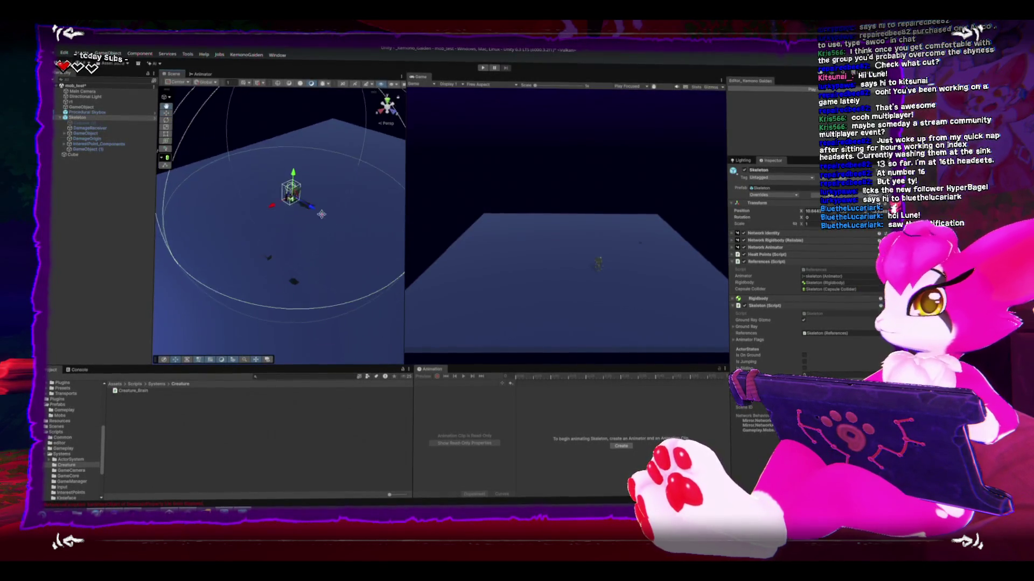
Drag the Cube across the ground plane, bringing its X position from 19.41 to about 16
left_click(249, 259)
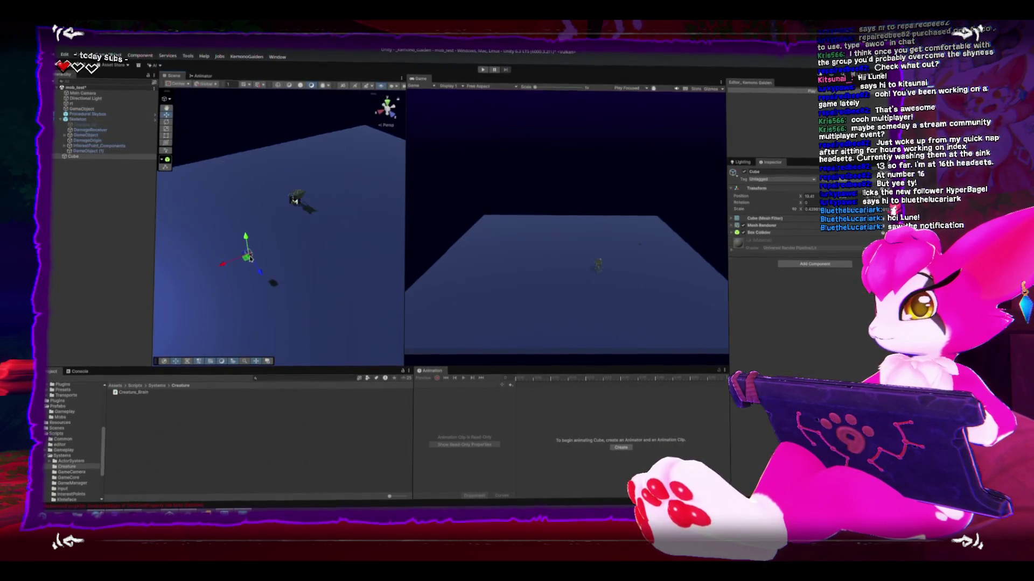
mouse_move(249, 259)
left_mouse_down()
mouse_move(276, 279)
mouse_move(263, 270)
mouse_move(269, 288)
left_mouse_up()
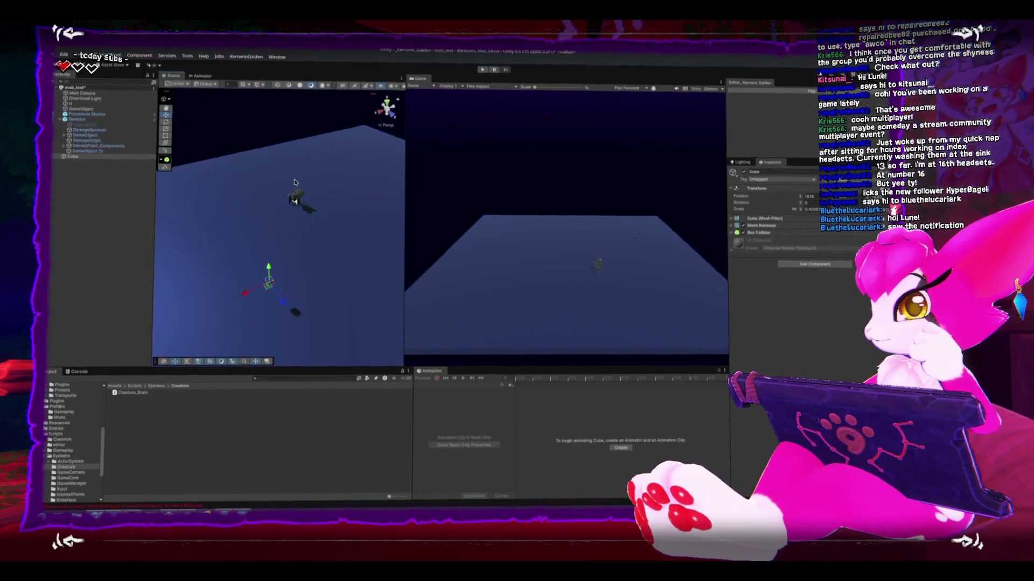
left_click(295, 196)
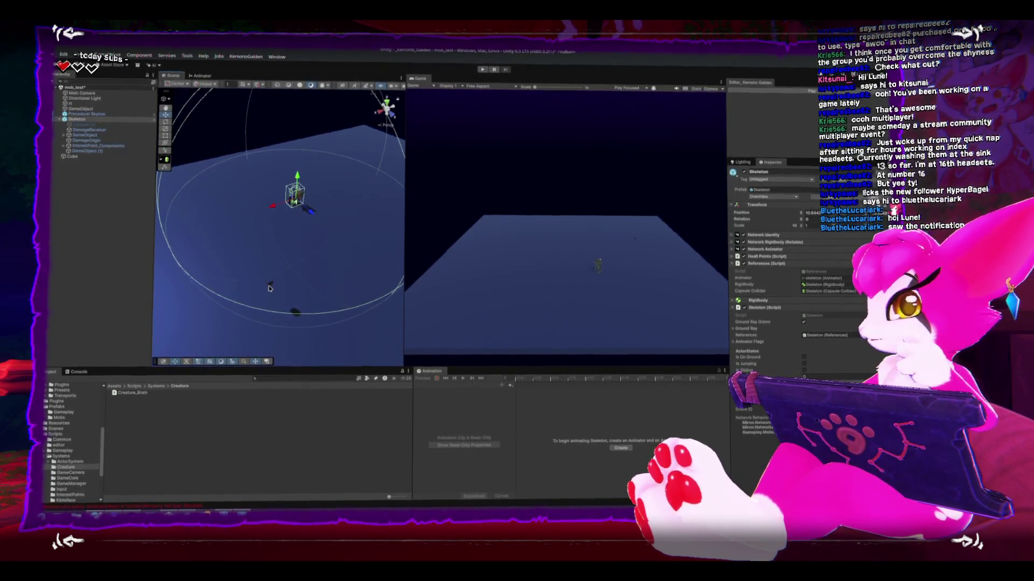
left_click(271, 294)
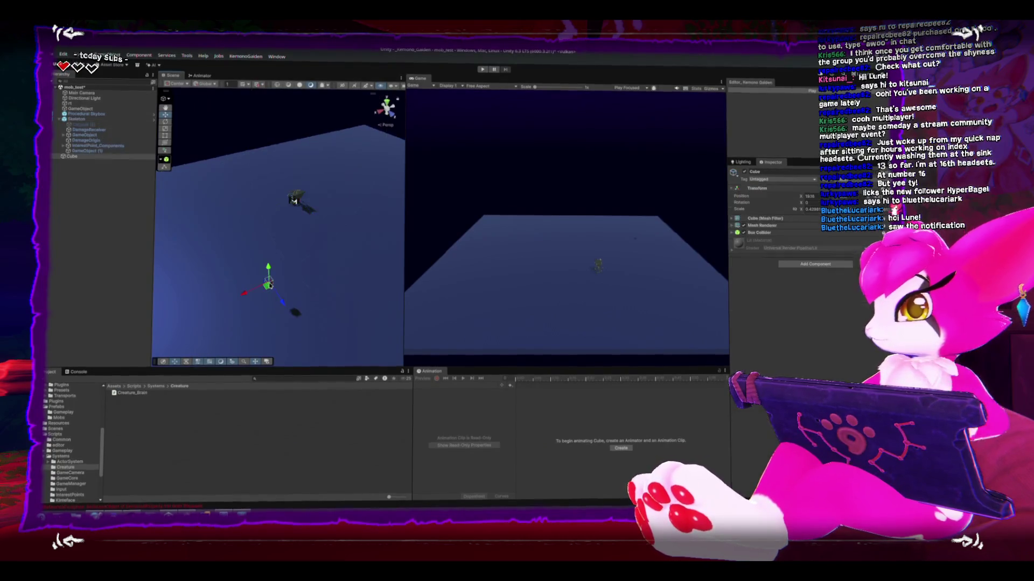
mouse_move(265, 291)
left_mouse_down()
mouse_move(285, 284)
mouse_move(264, 293)
mouse_move(262, 276)
left_mouse_up()
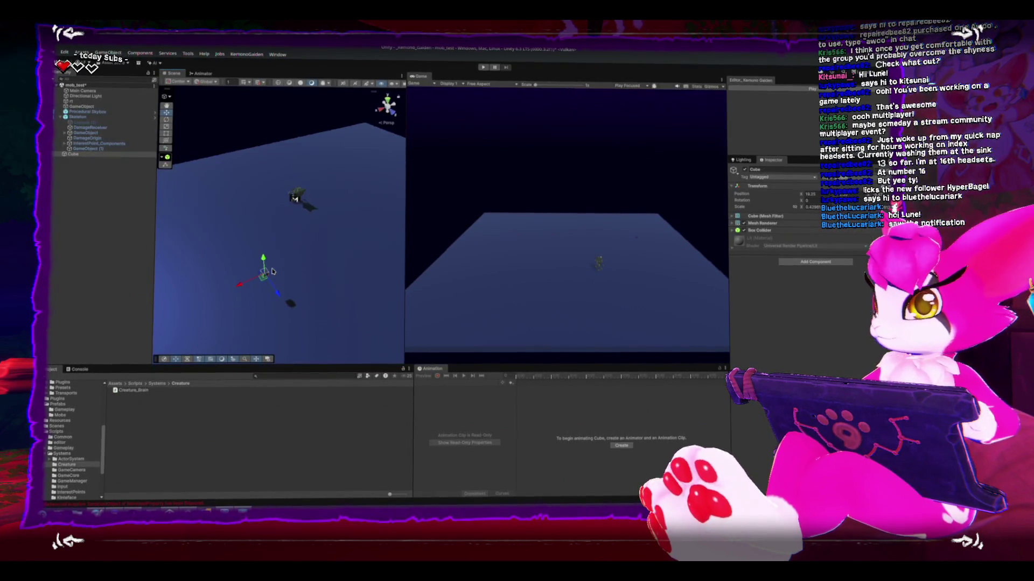
Frame the Skeleton and zoom the Scene view out
left_click(298, 162)
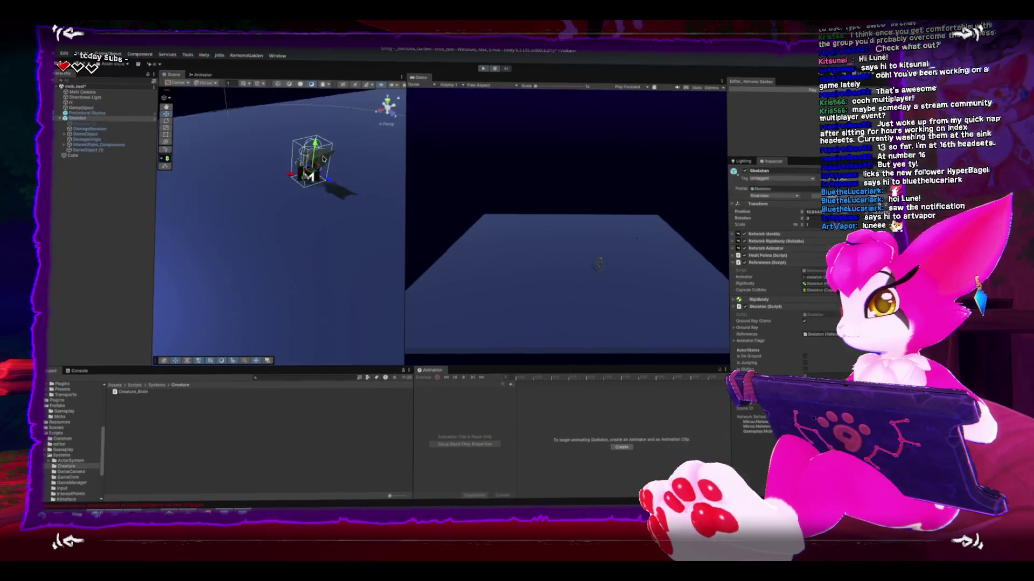
key("f")
key("f")
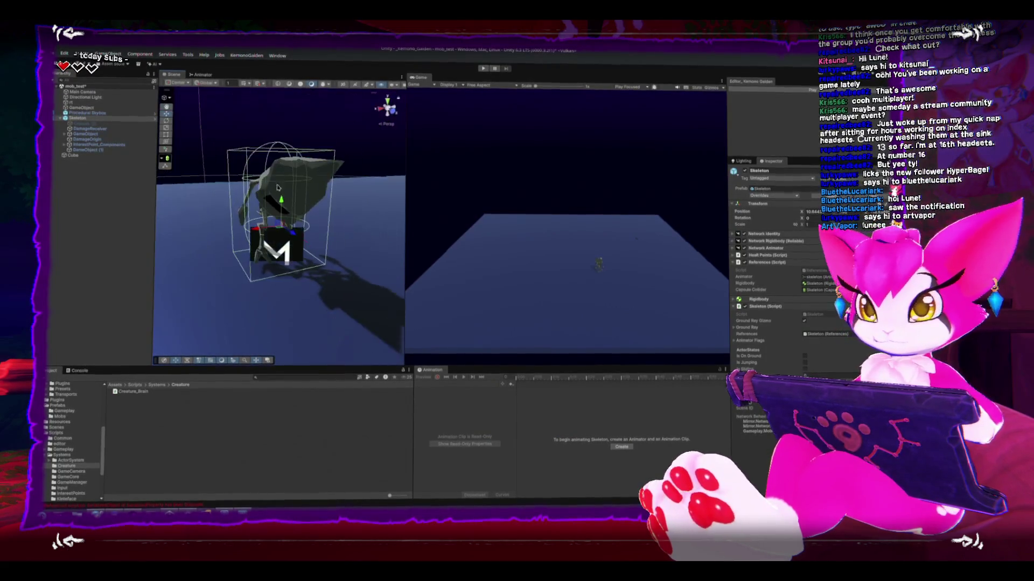
scroll(264, 172, "down", 3)
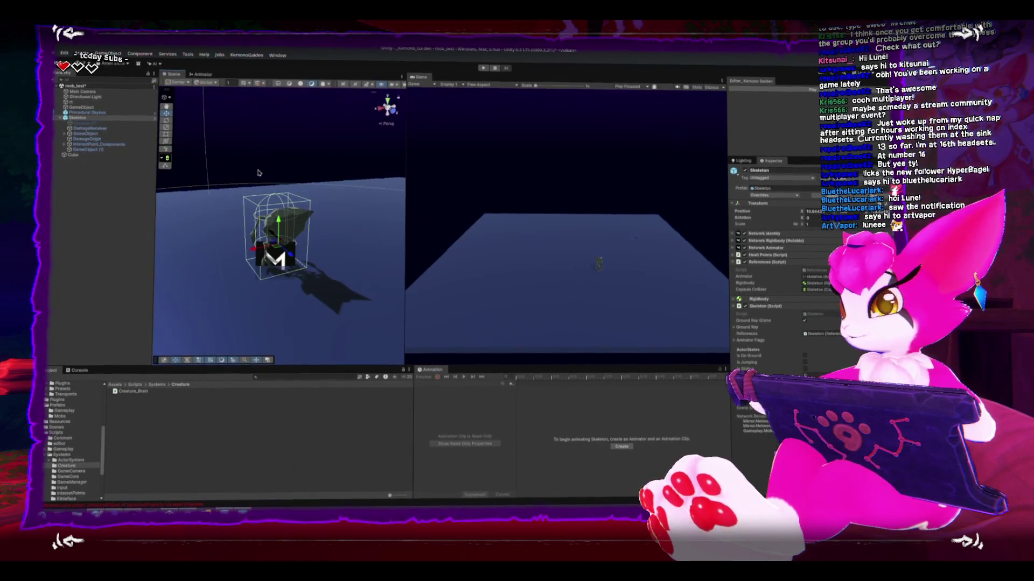
scroll(300, 248, "down", 2)
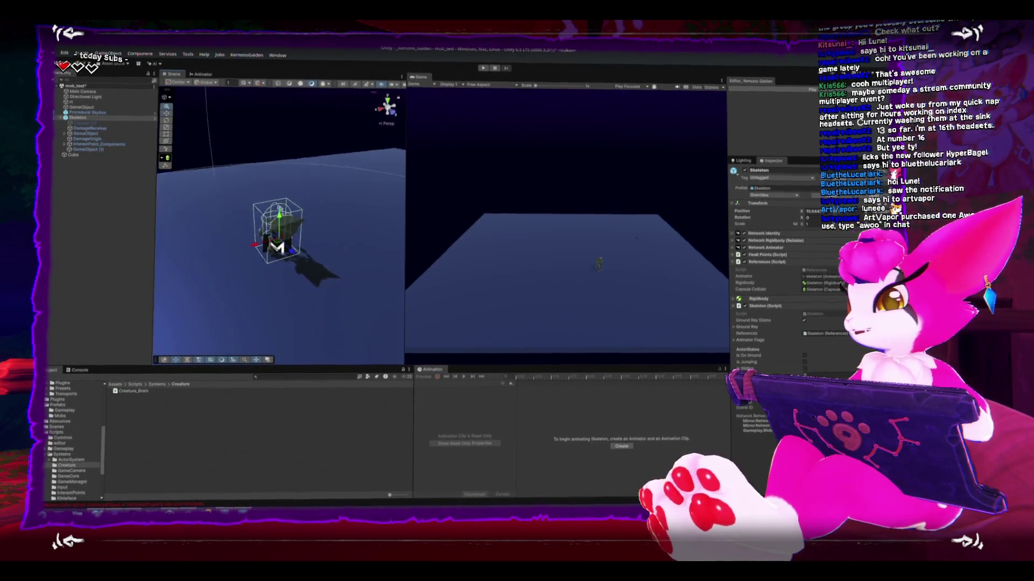
scroll(286, 220, "down", 3)
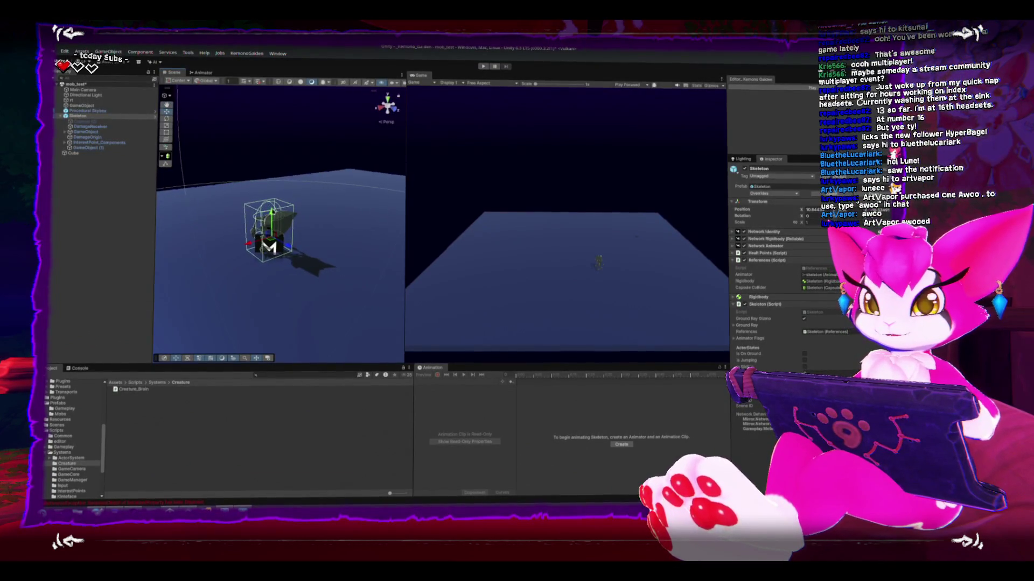
Select the Procedural Skybox to show its properties and make the Scene view wider than the Game view
left_click(300, 161)
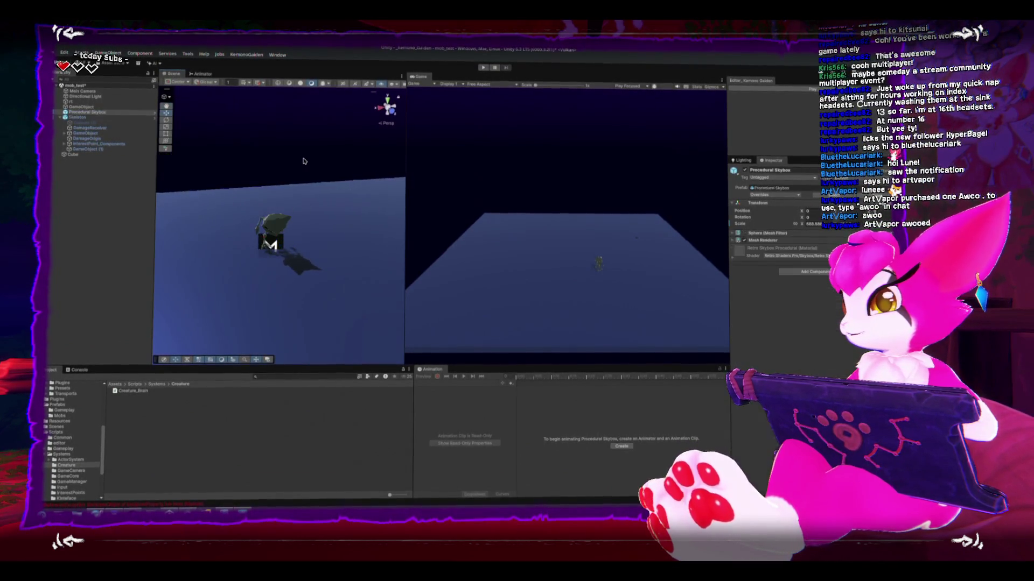
scroll(281, 239, "up", 2)
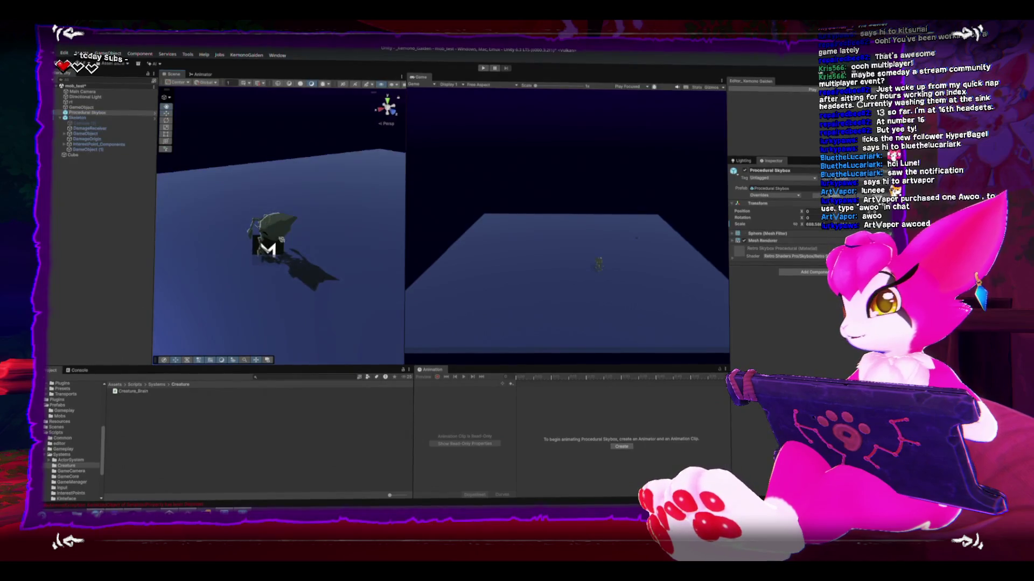
left_click(398, 87)
left_click(405, 187)
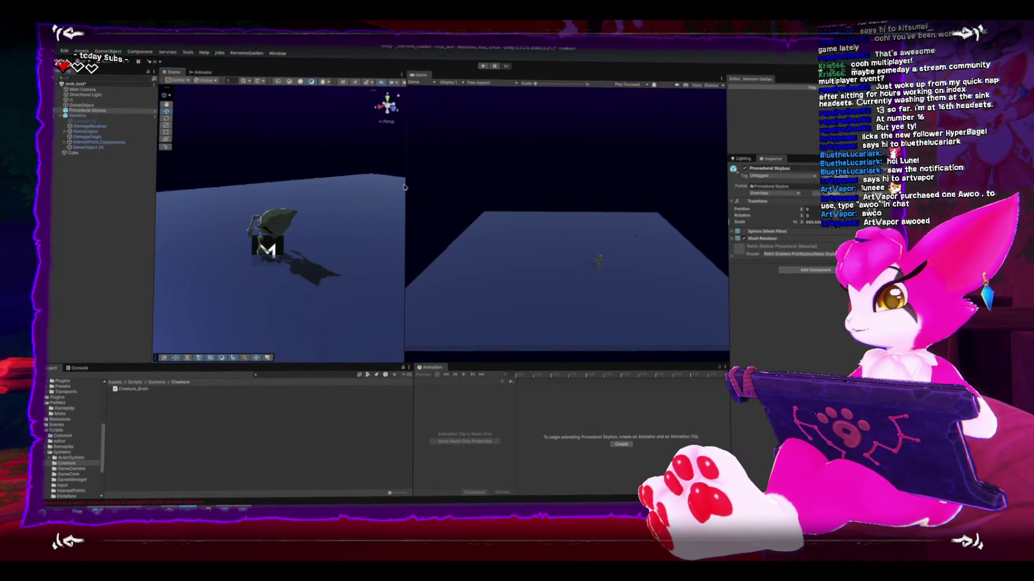
left_click_drag(404, 187, 445, 185)
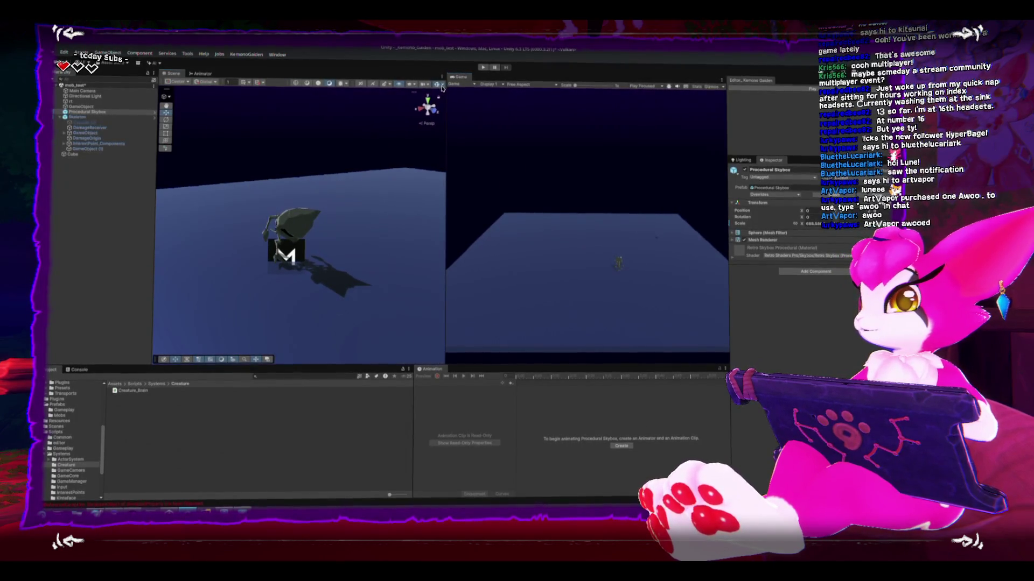
left_click(442, 87)
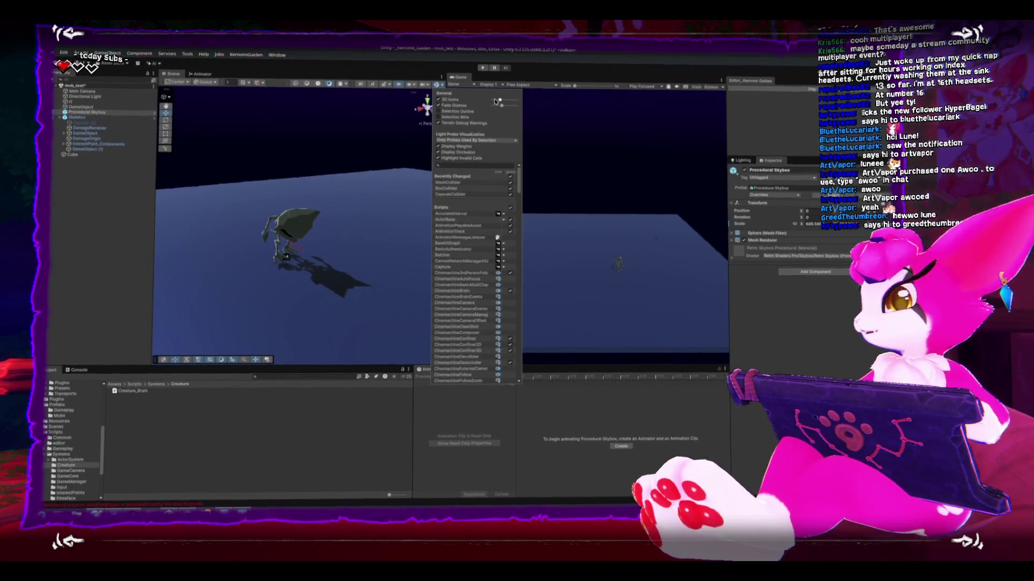
Select the whole Skeleton object to show its Network, Health Points and script components and its Armature child
left_click(297, 203)
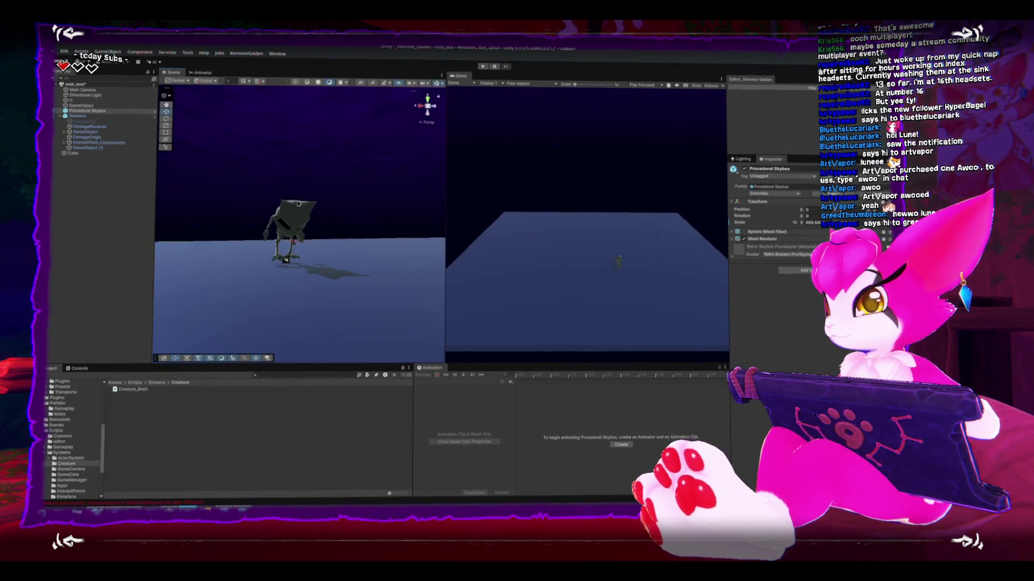
left_click(298, 202)
scroll(323, 207, "up", 5)
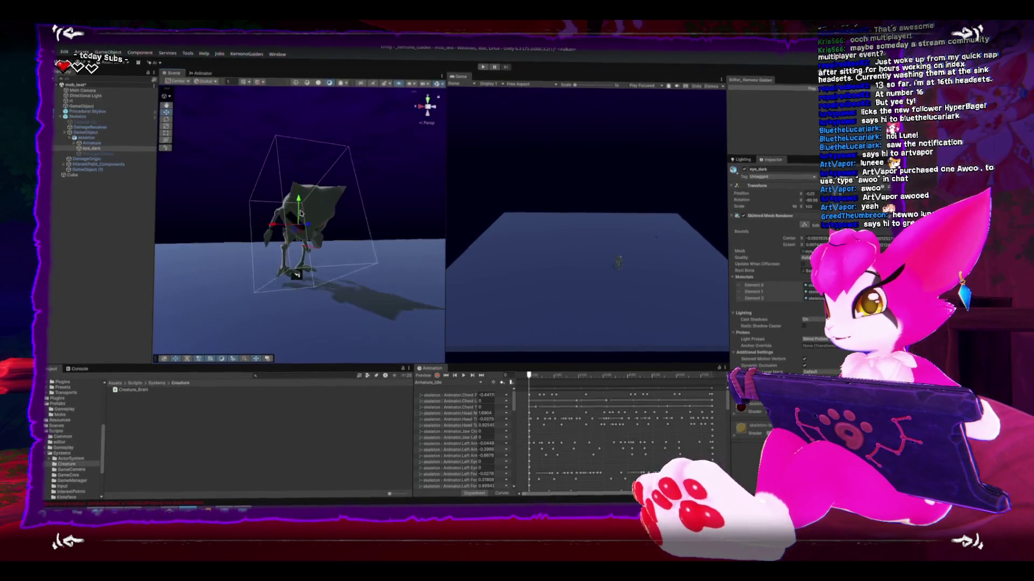
left_click(342, 209)
scroll(347, 215, "down", 3)
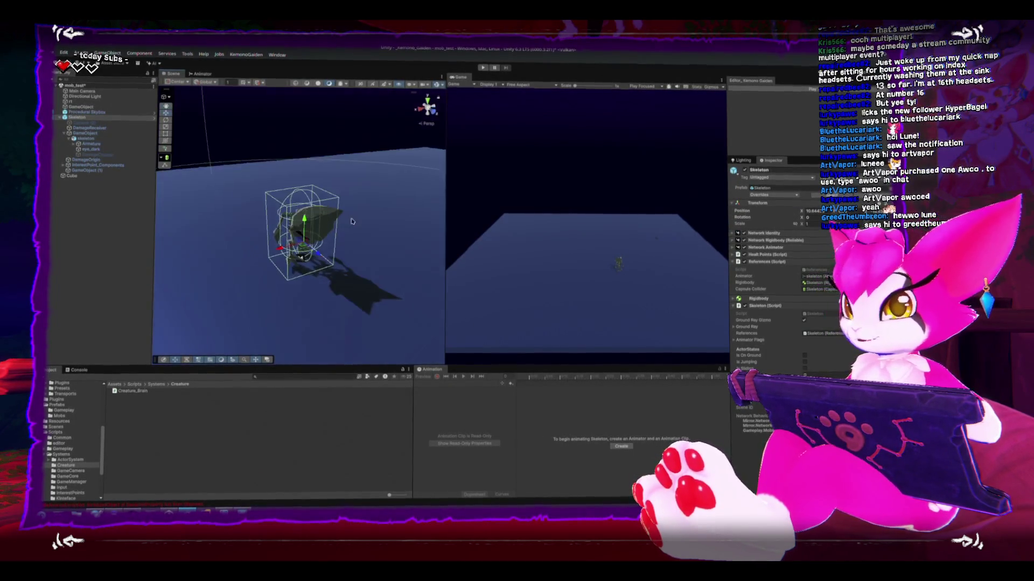
scroll(351, 221, "down", 1)
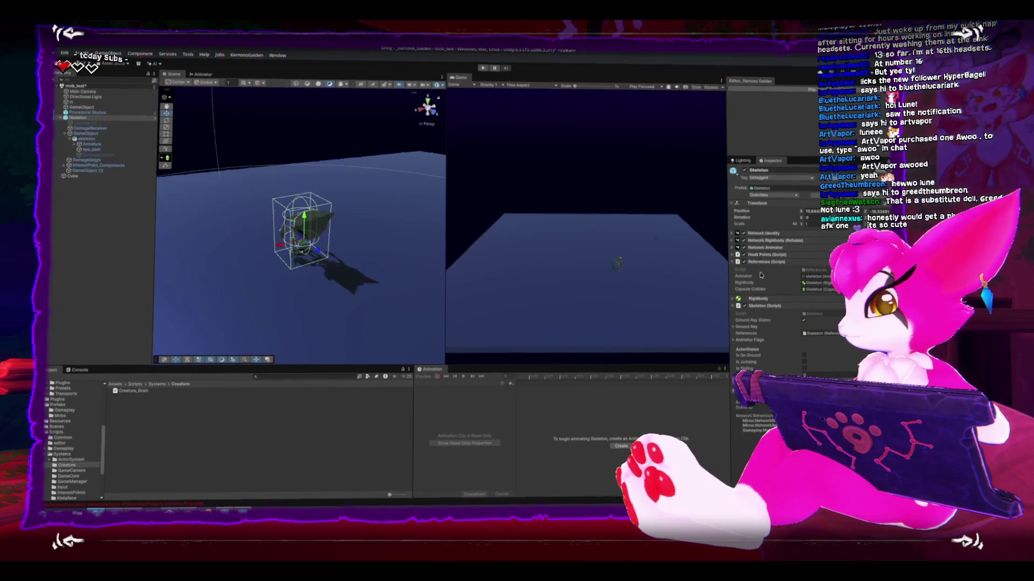
Collapse the References (Script) component so the Skeleton script's Idle and Normal states show
left_click(733, 262)
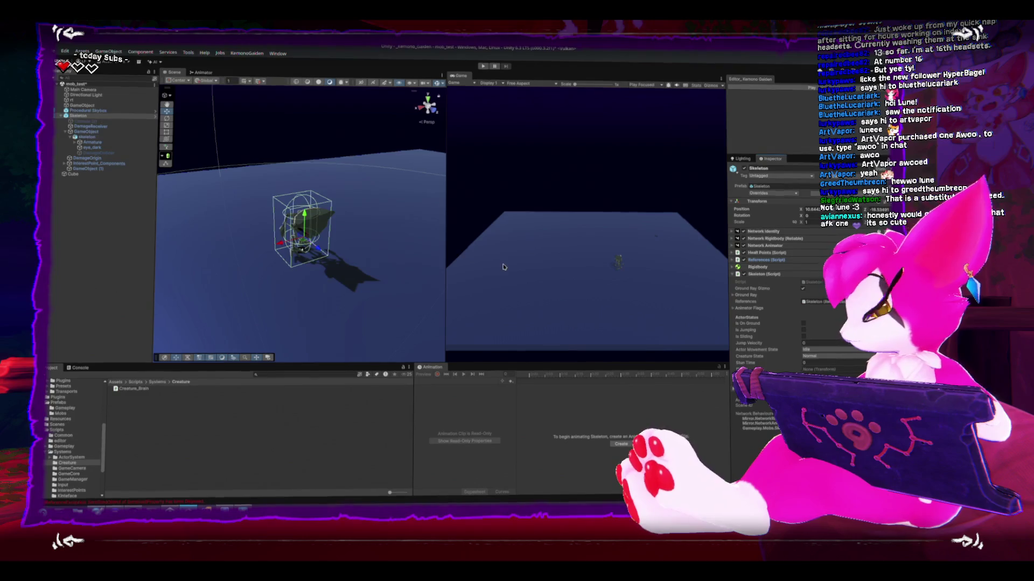
left_click_drag(347, 249, 314, 272)
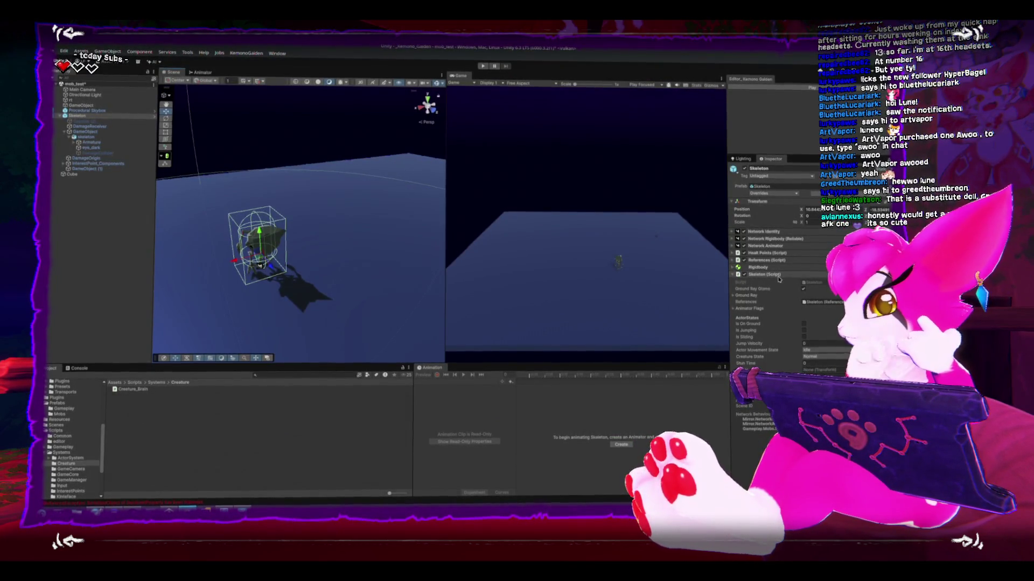
Open Skeleton.cs in Rider, read through the class, and select its base class name Creature
double_click(743, 274)
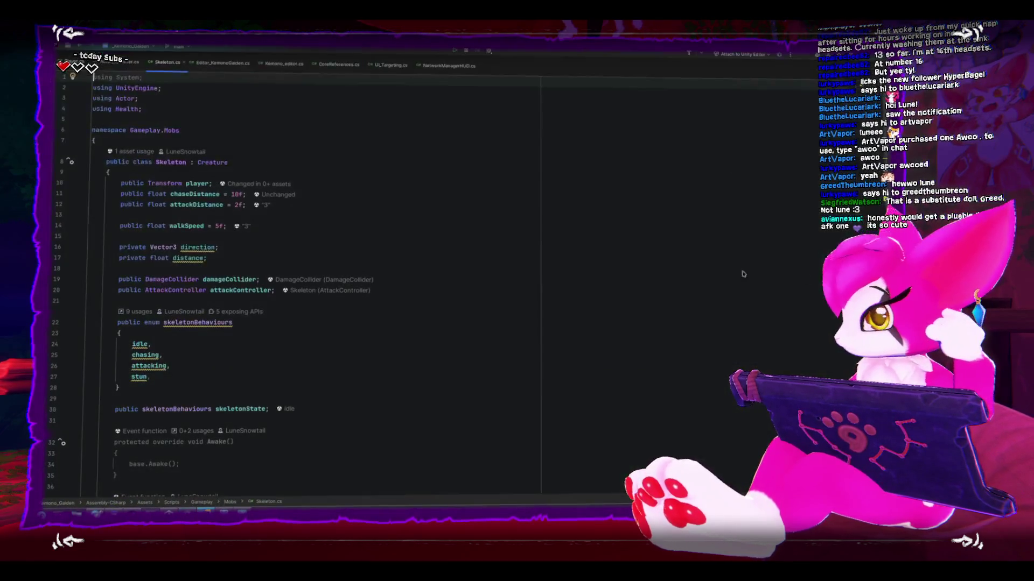
scroll(328, 345, "down", 1)
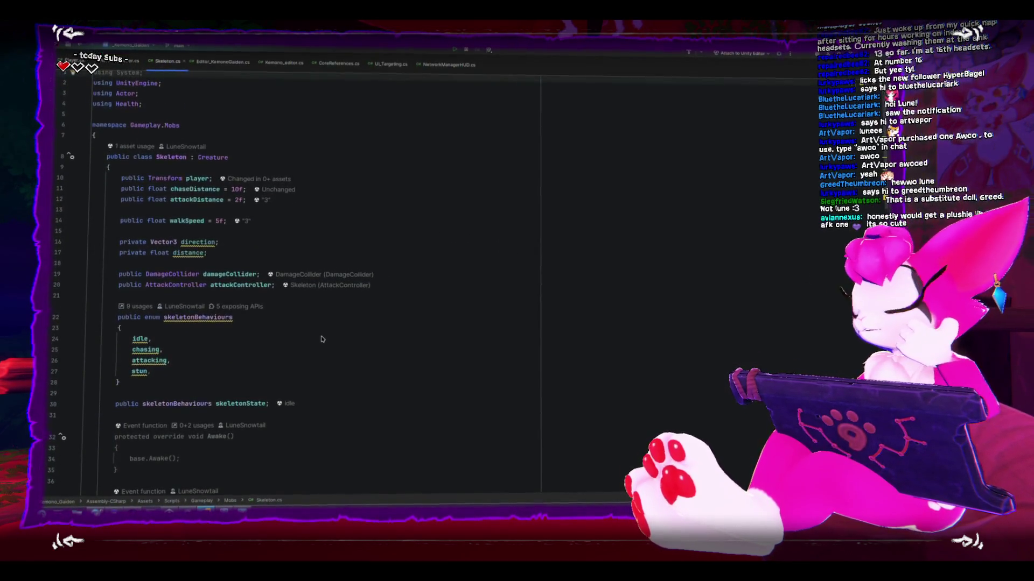
scroll(322, 340, "down", 10)
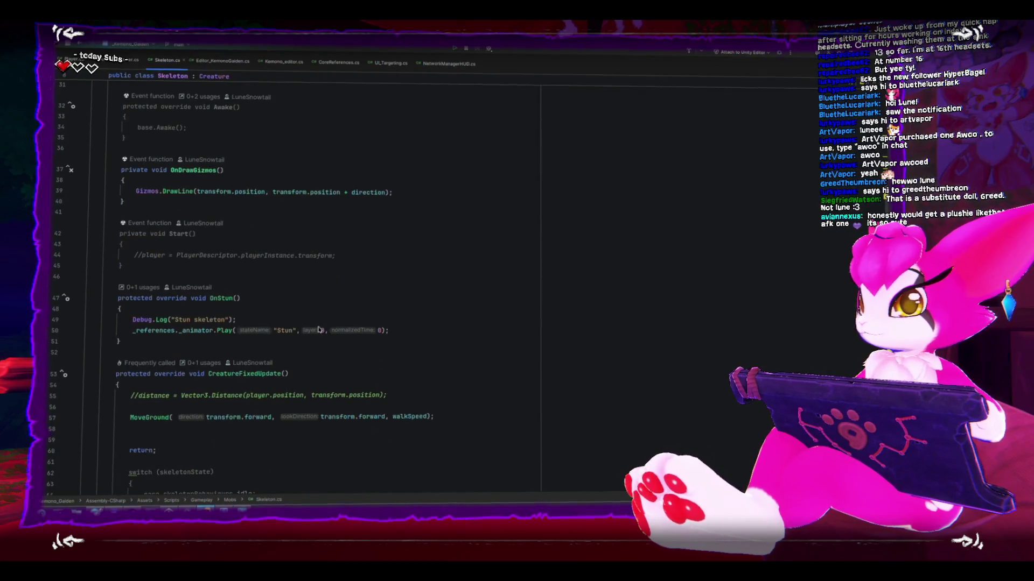
scroll(319, 329, "down", 3)
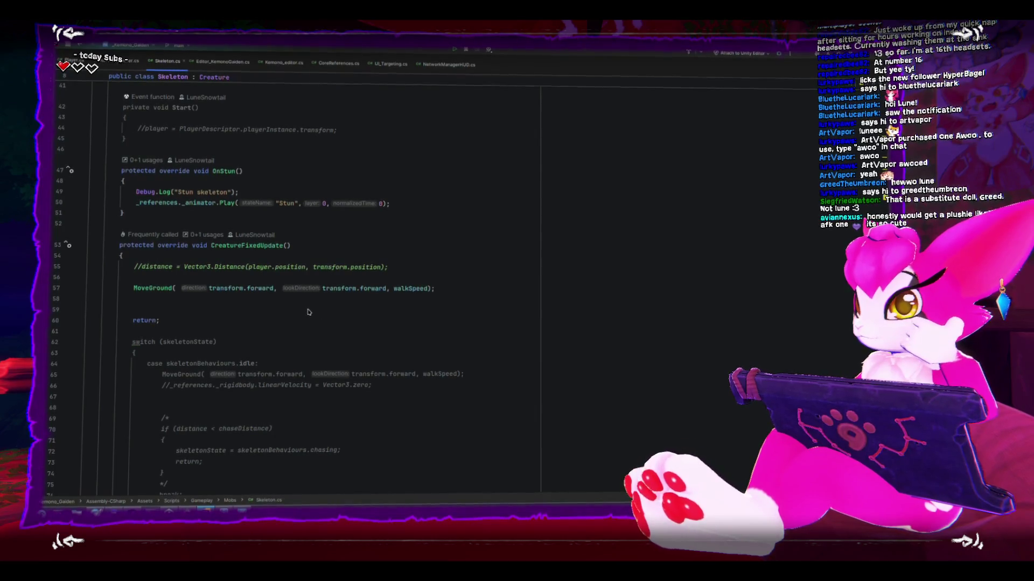
scroll(306, 308, "down", 1)
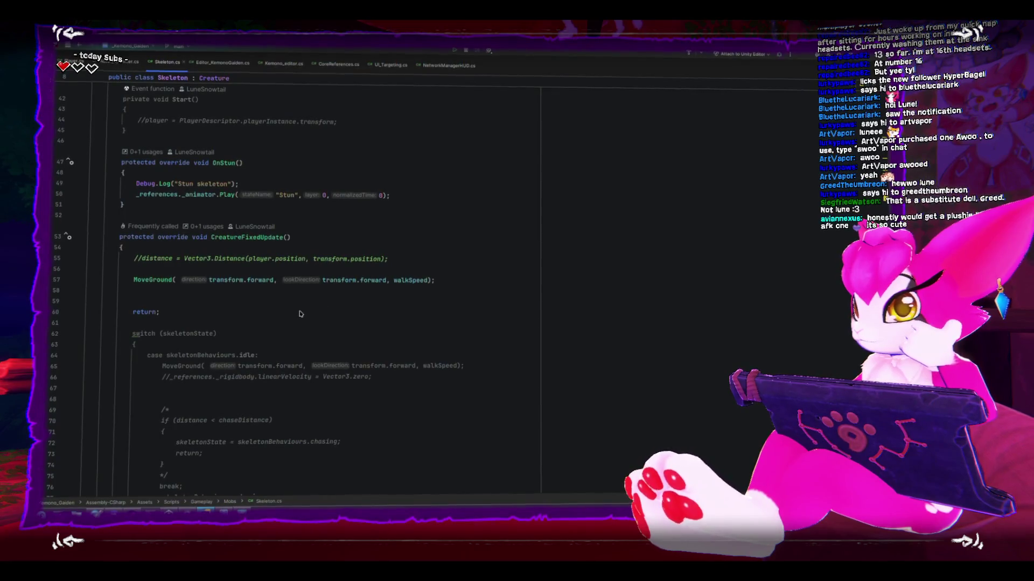
scroll(301, 312, "down", 5)
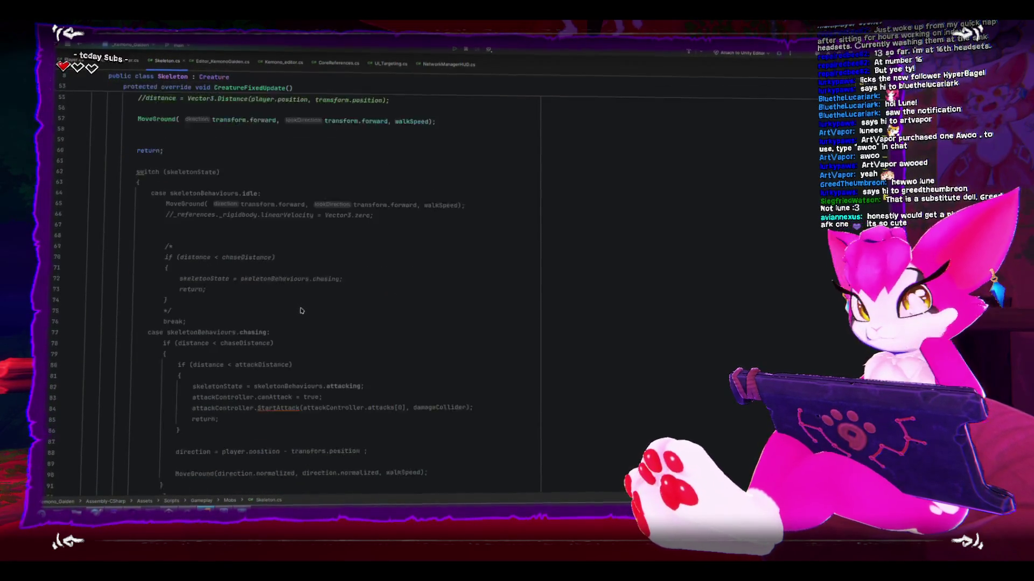
scroll(301, 309, "down", 10)
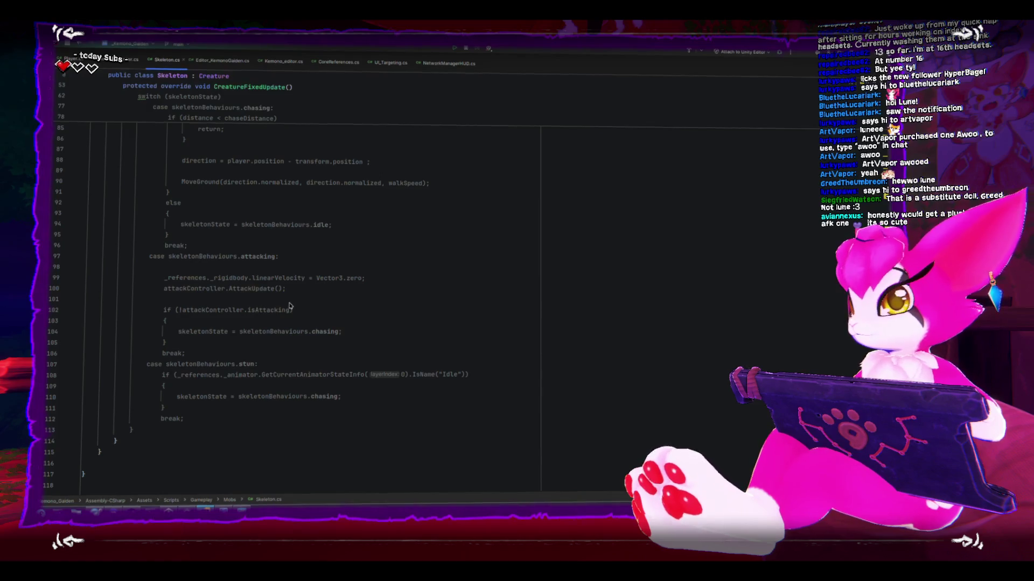
scroll(289, 306, "up", 20)
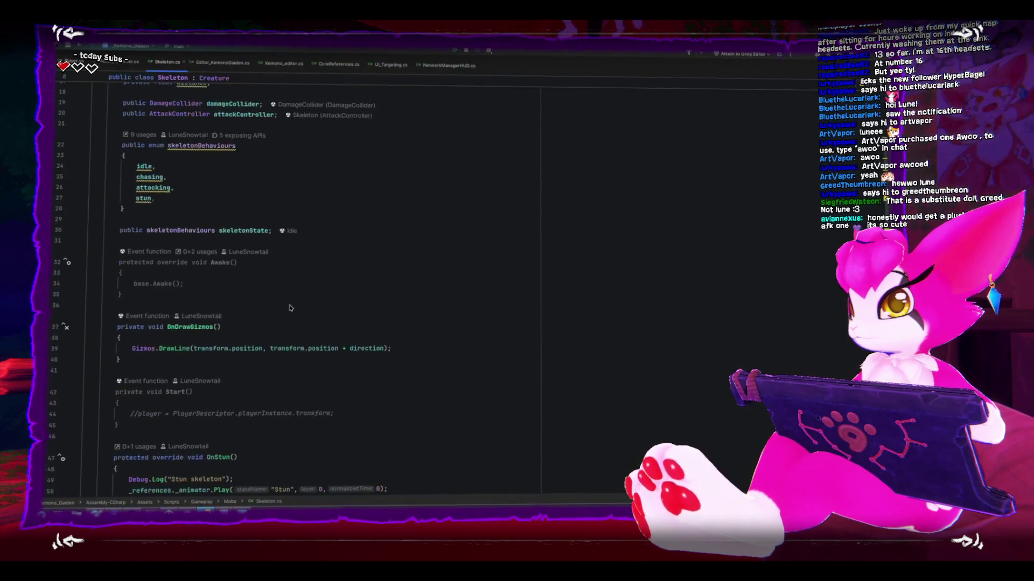
scroll(289, 308, "up", 4)
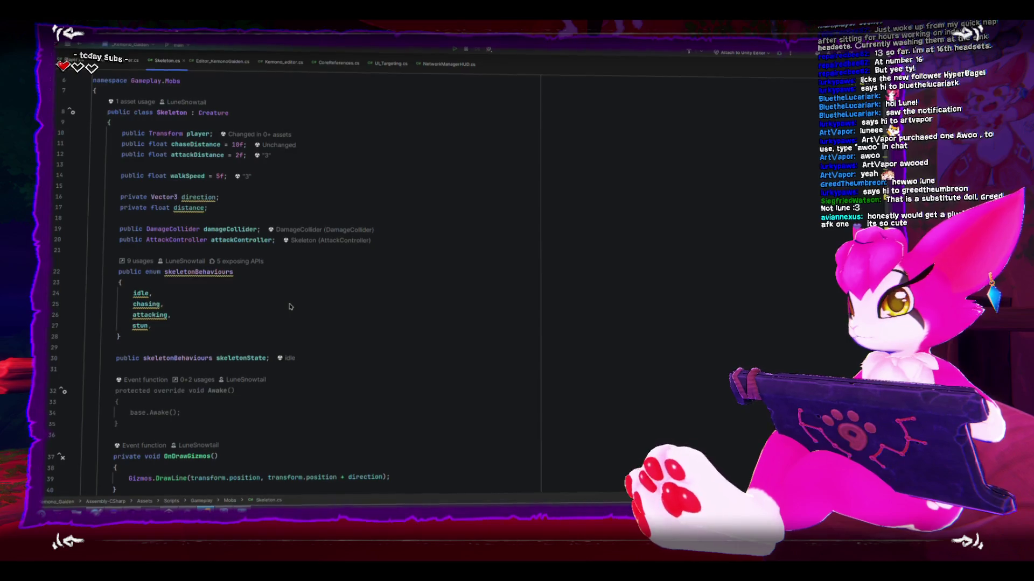
double_click(215, 113)
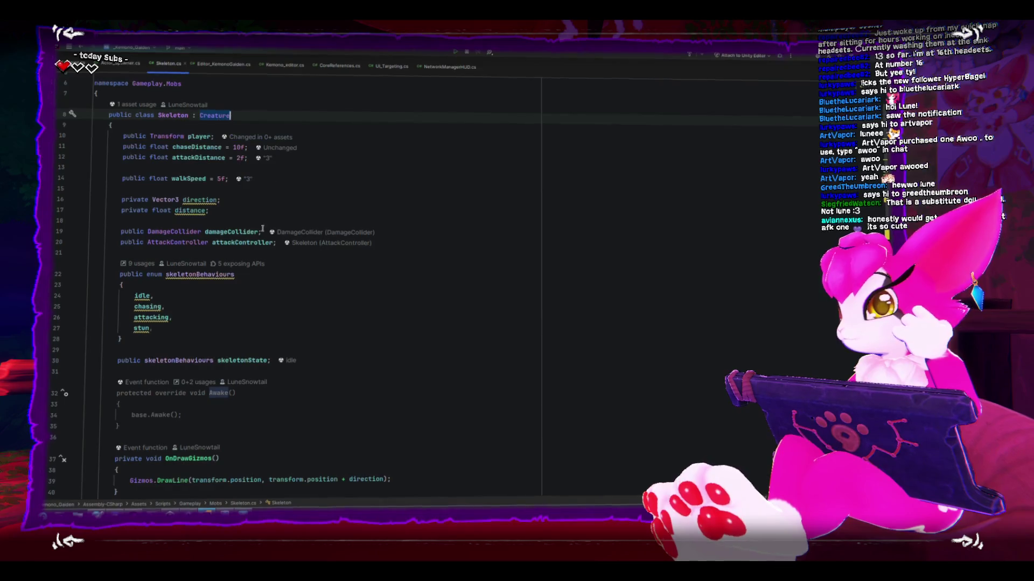
scroll(257, 200, "down", 10)
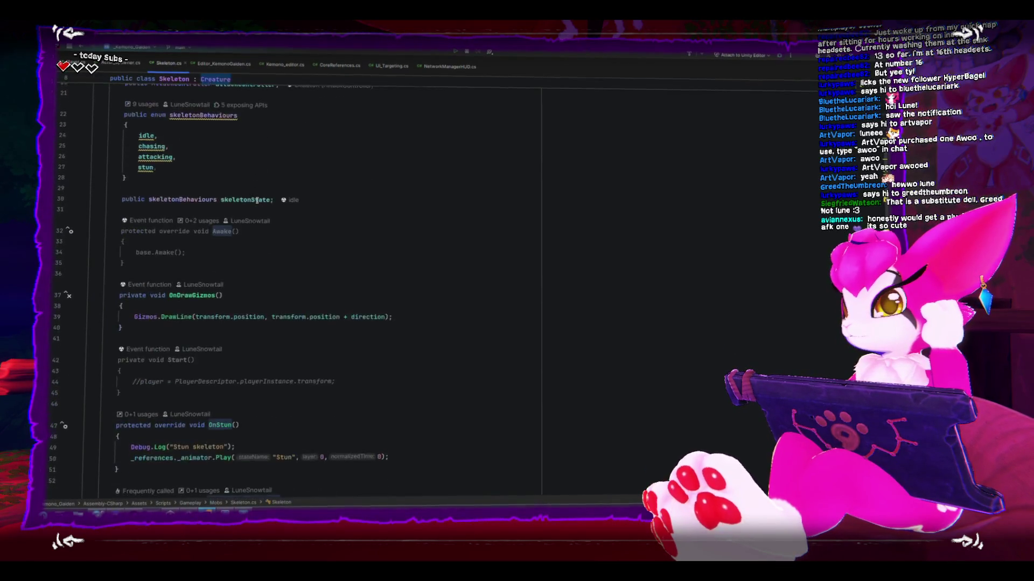
scroll(256, 201, "down", 5)
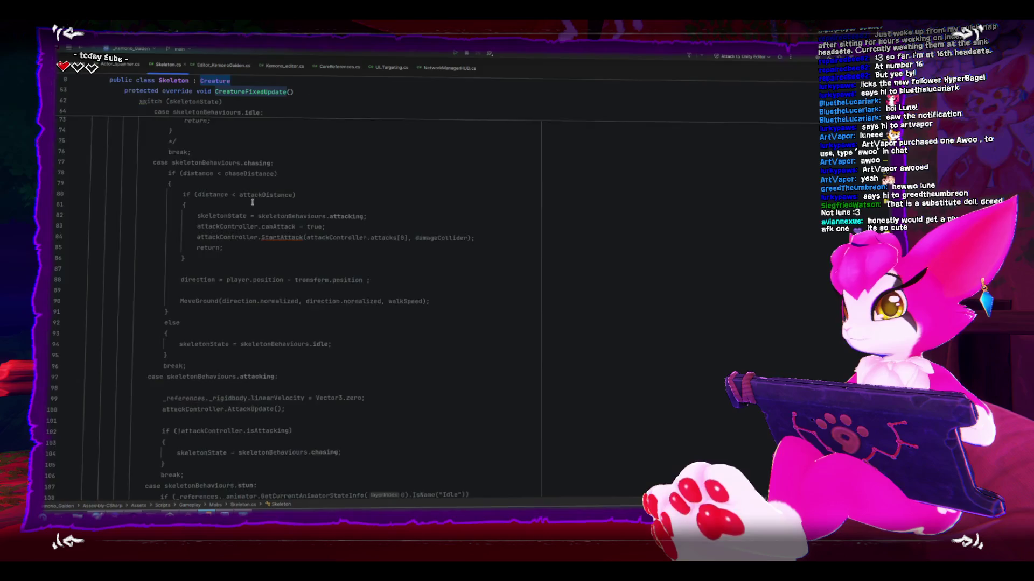
scroll(251, 201, "up", 12)
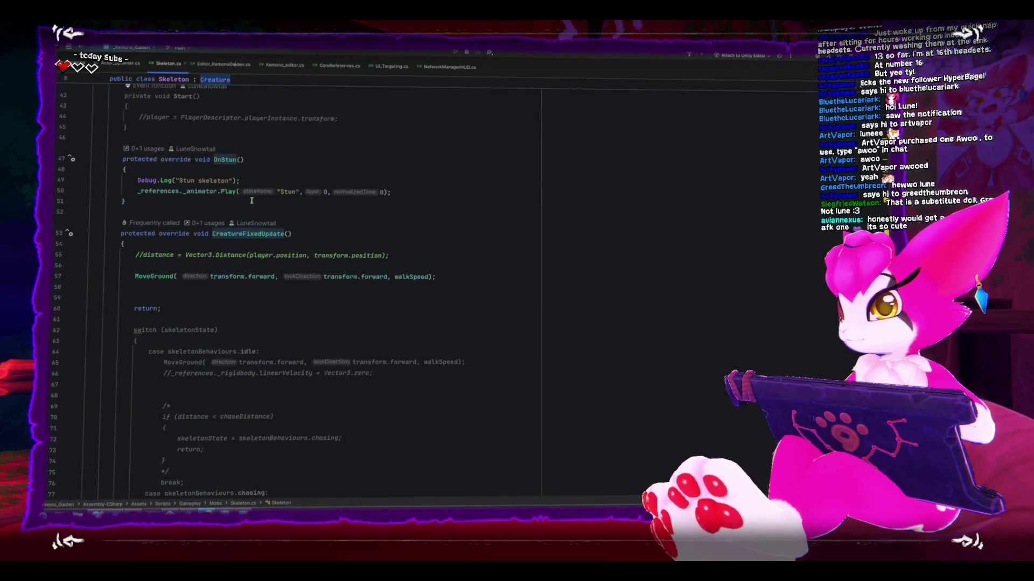
scroll(251, 200, "down", 4)
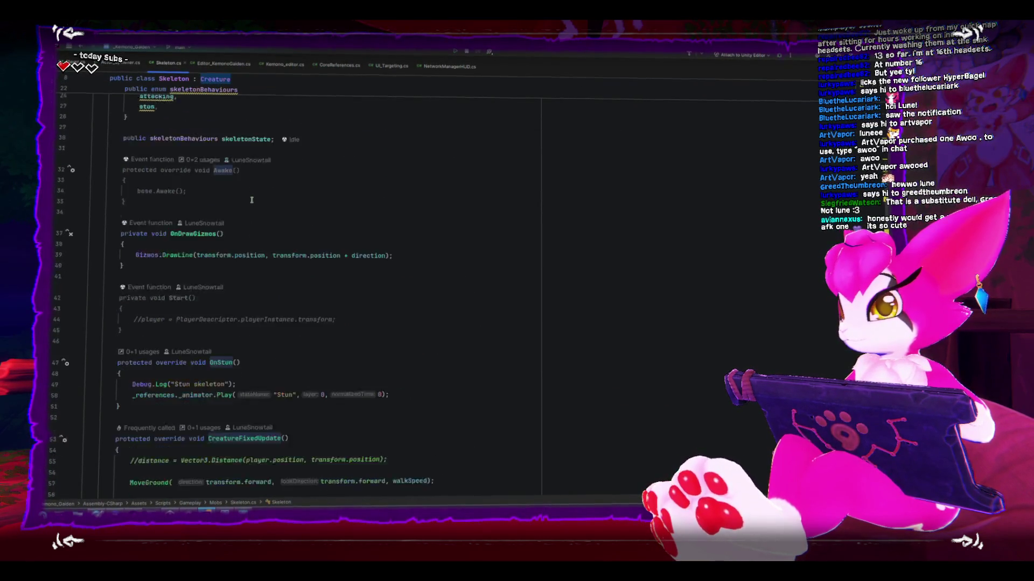
scroll(251, 201, "down", 5)
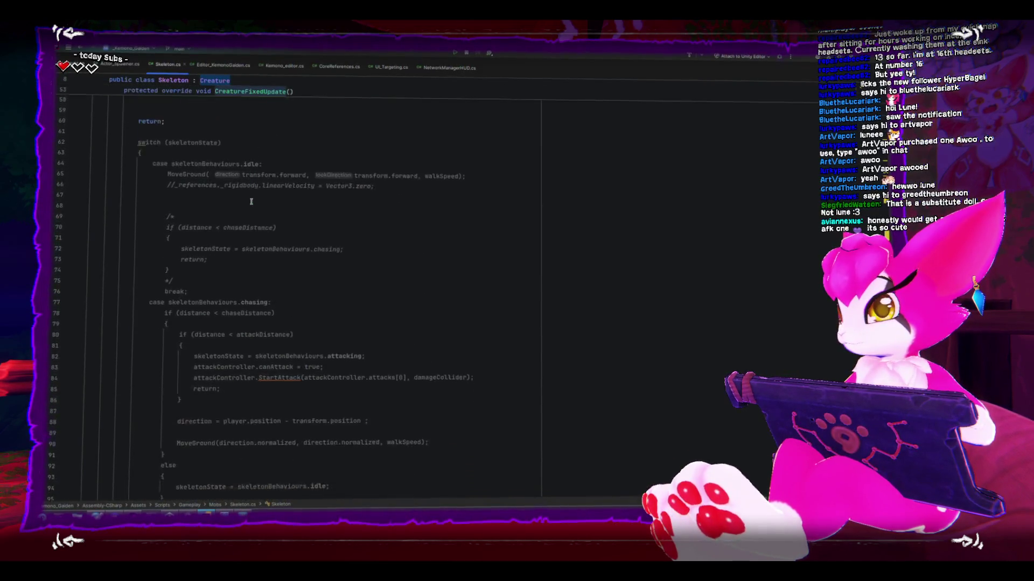
scroll(250, 201, "up", 9)
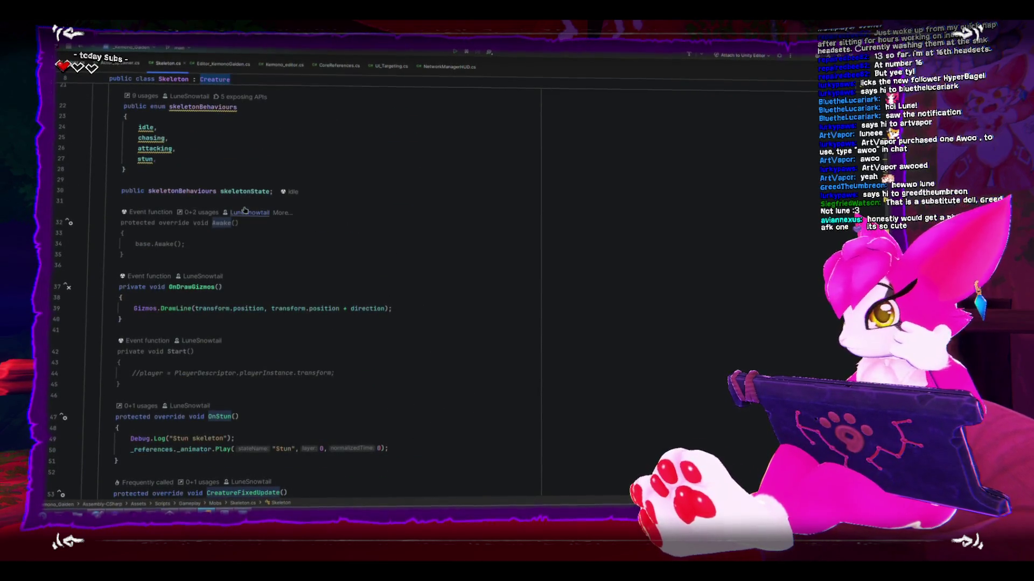
scroll(291, 283, "down", 4)
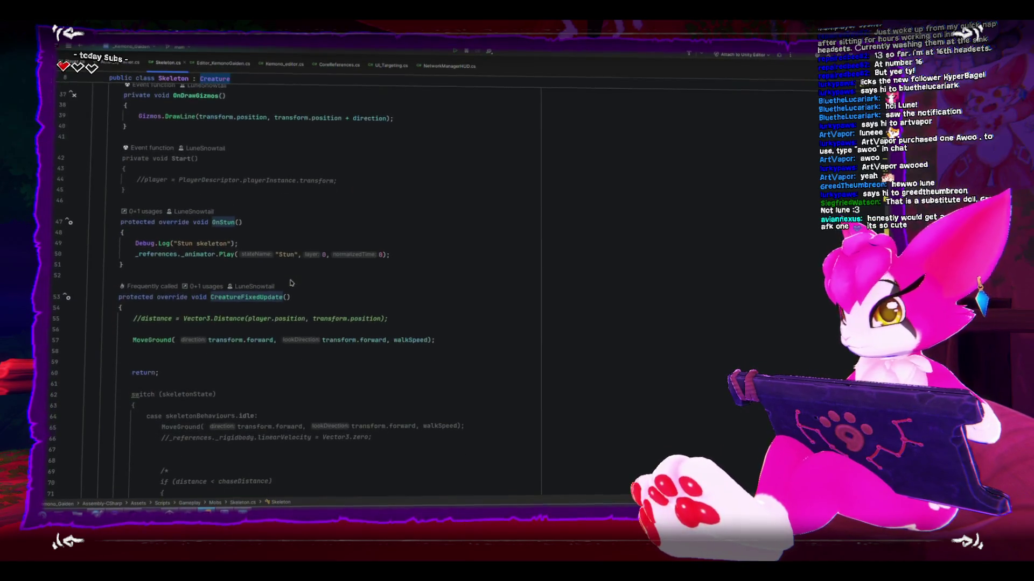
scroll(291, 283, "up", 8)
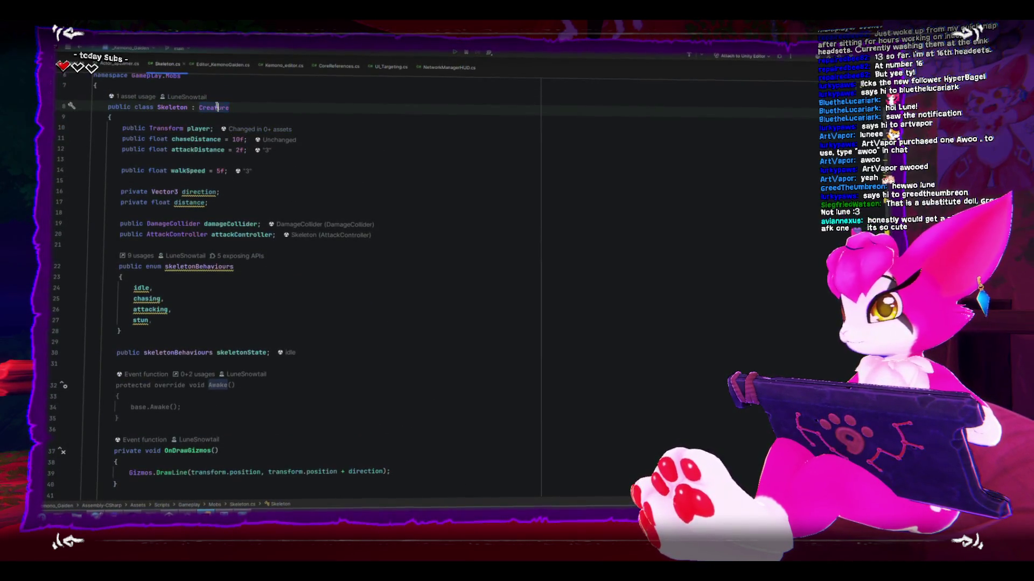
mouse_move(216, 104)
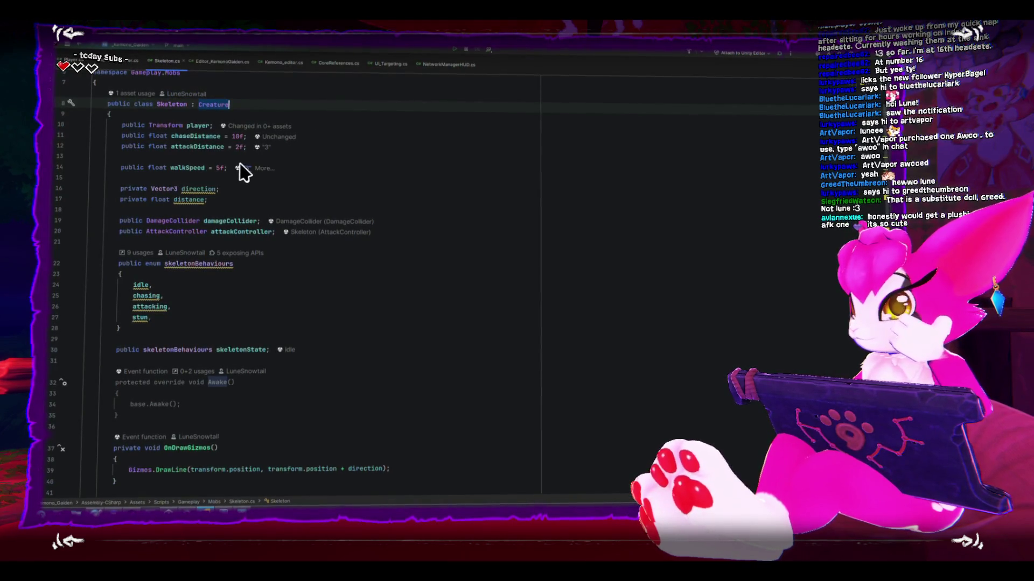
scroll(240, 171, "down", 10)
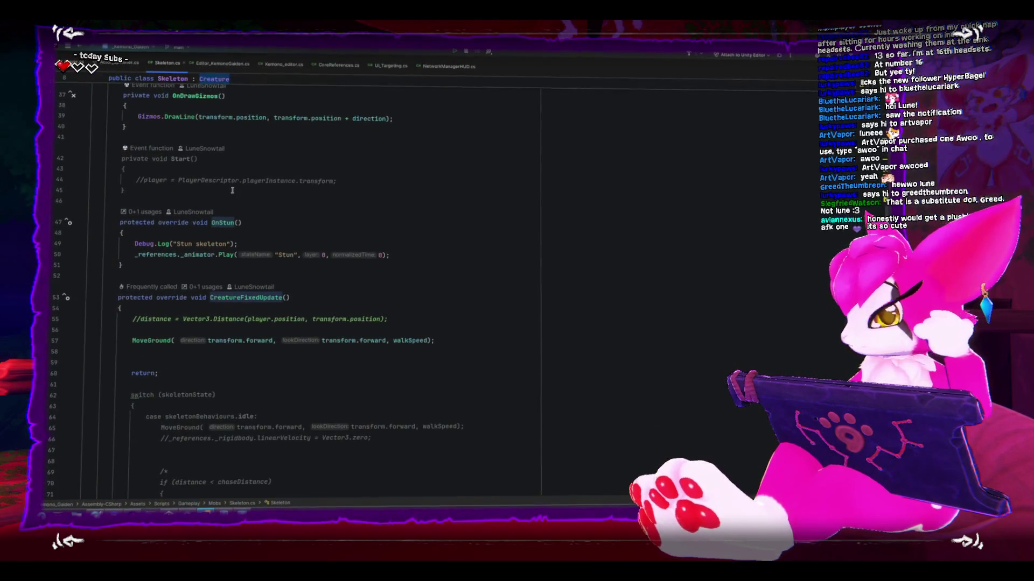
scroll(232, 191, "down", 7)
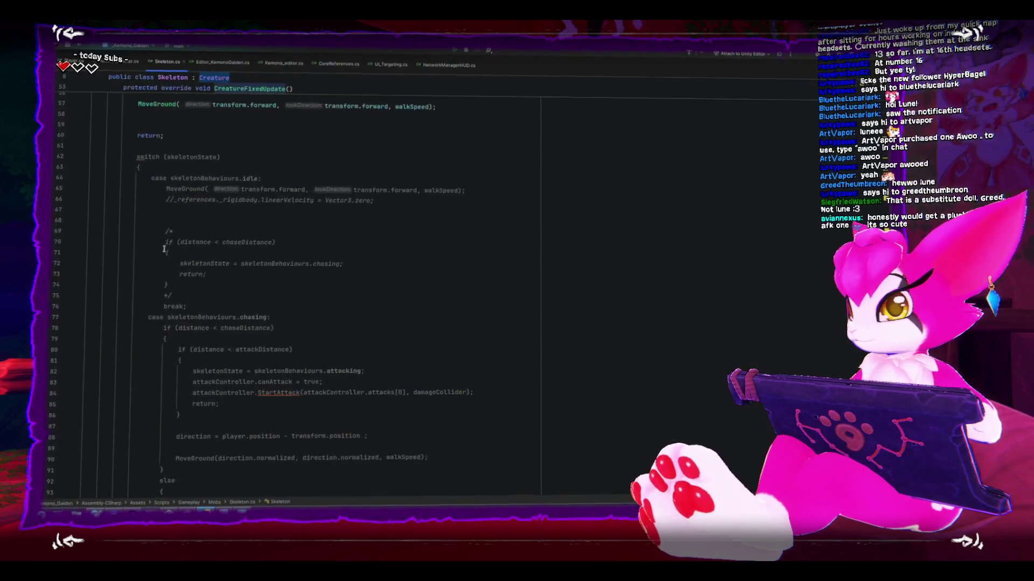
scroll(164, 248, "down", 5)
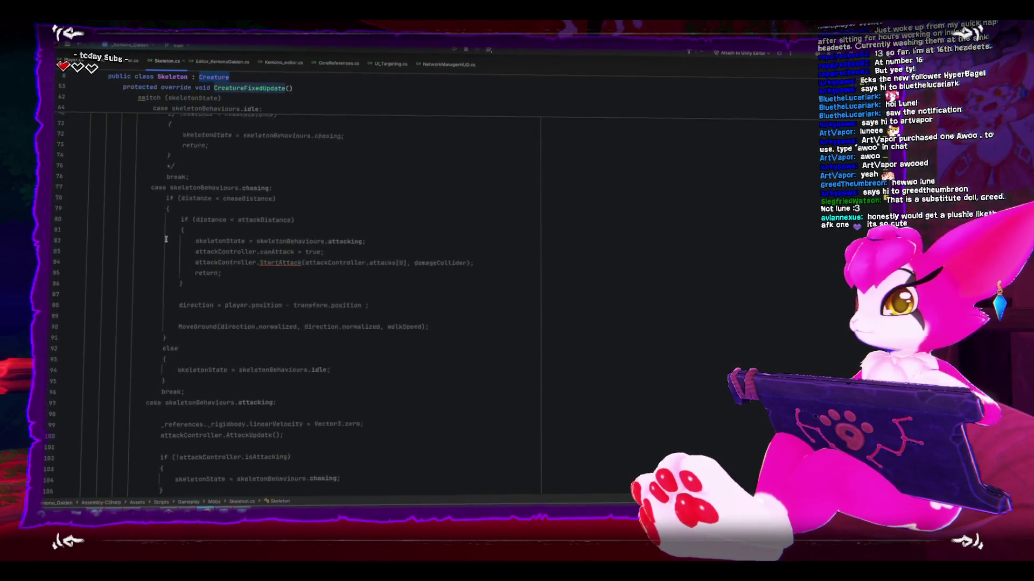
scroll(166, 239, "up", 20)
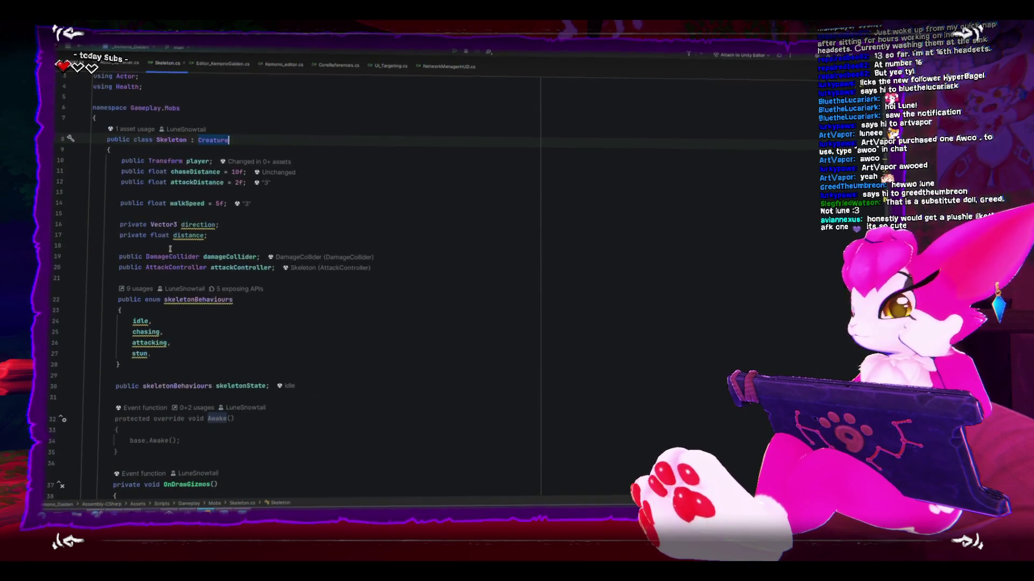
scroll(170, 248, "up", 1)
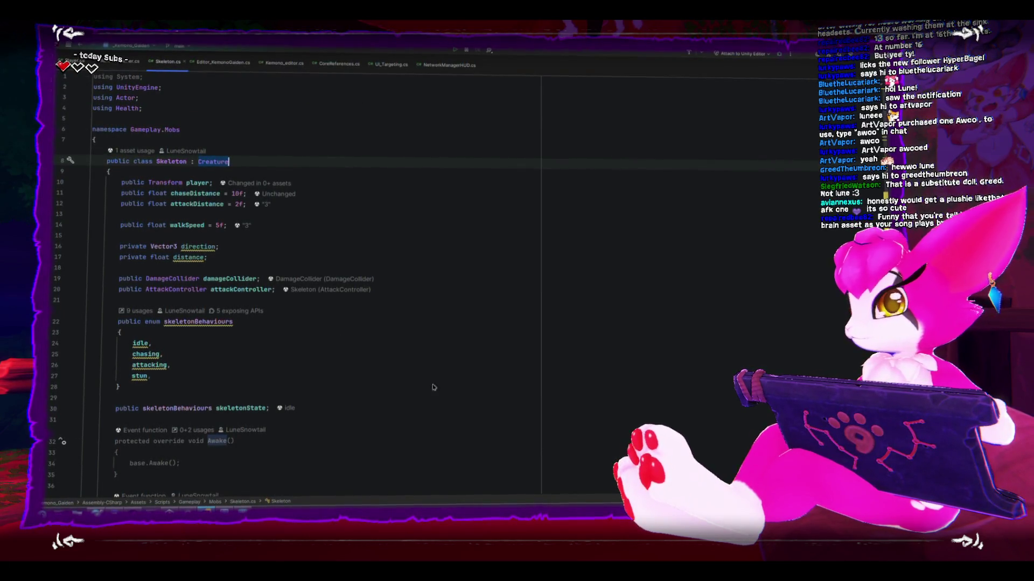
Switch from Rider back to Unity and open the Assets/Scripts/Systems/Creature folder
key("super+Down")
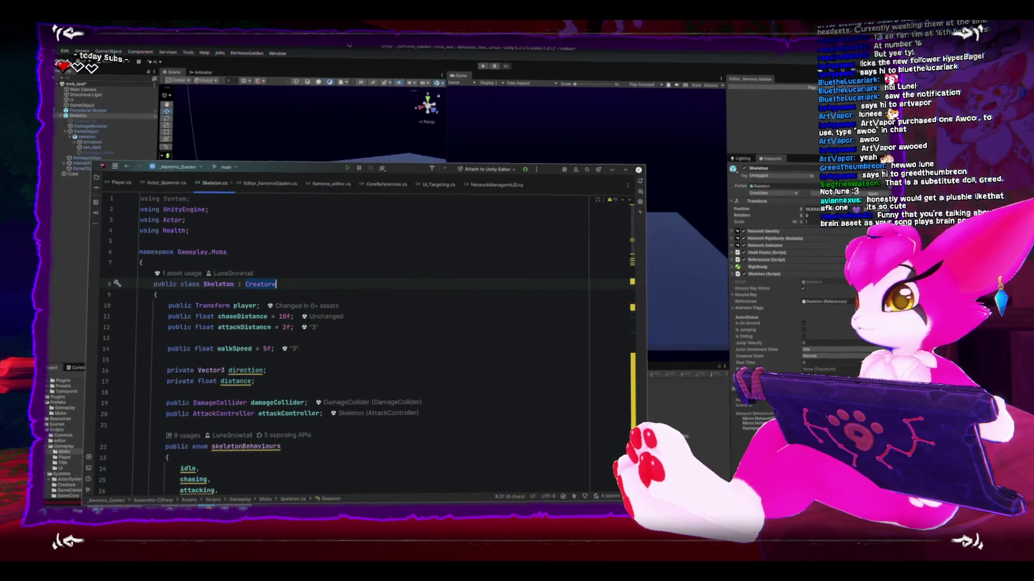
key("alt+Tab")
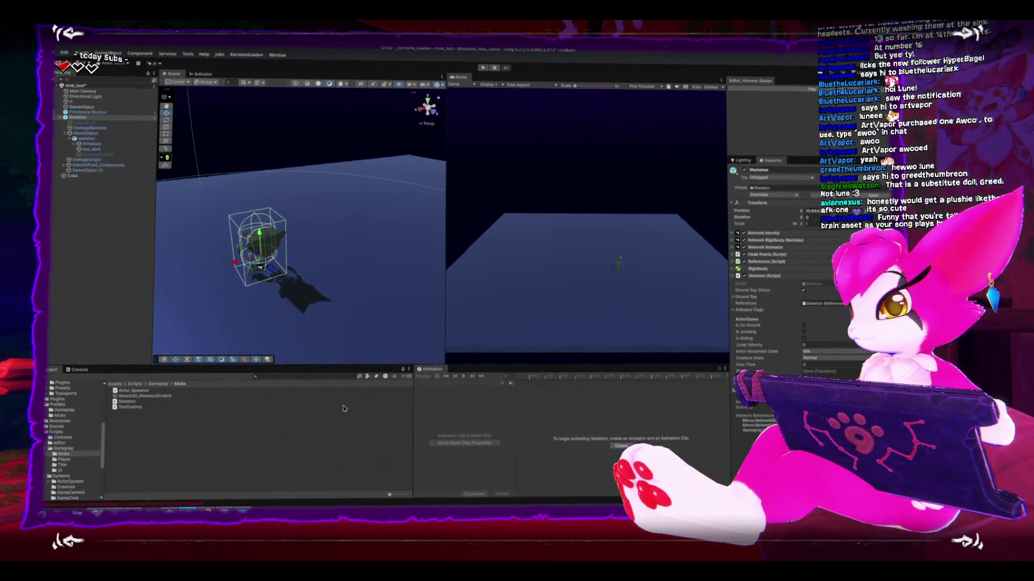
scroll(73, 457, "down", 4)
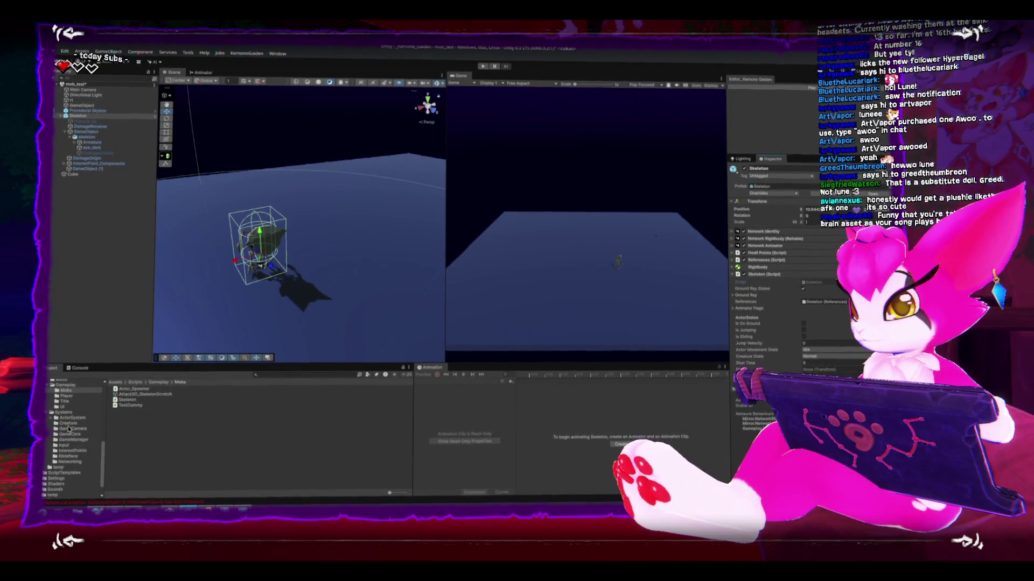
left_click(68, 423)
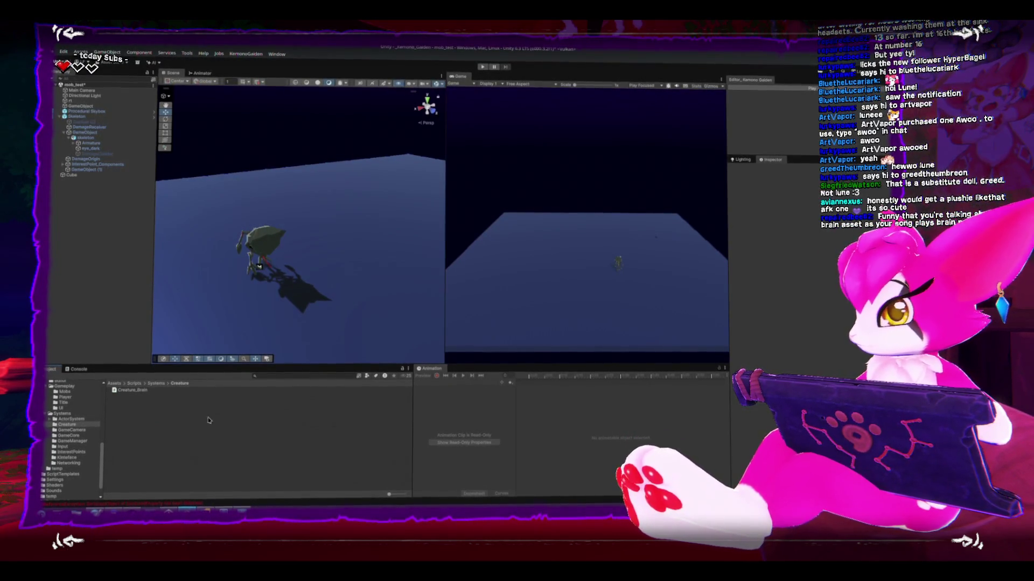
Select and frame the Skeleton, then collapse its Skeleton (Script) component in the Inspector
left_click(262, 246)
key("f")
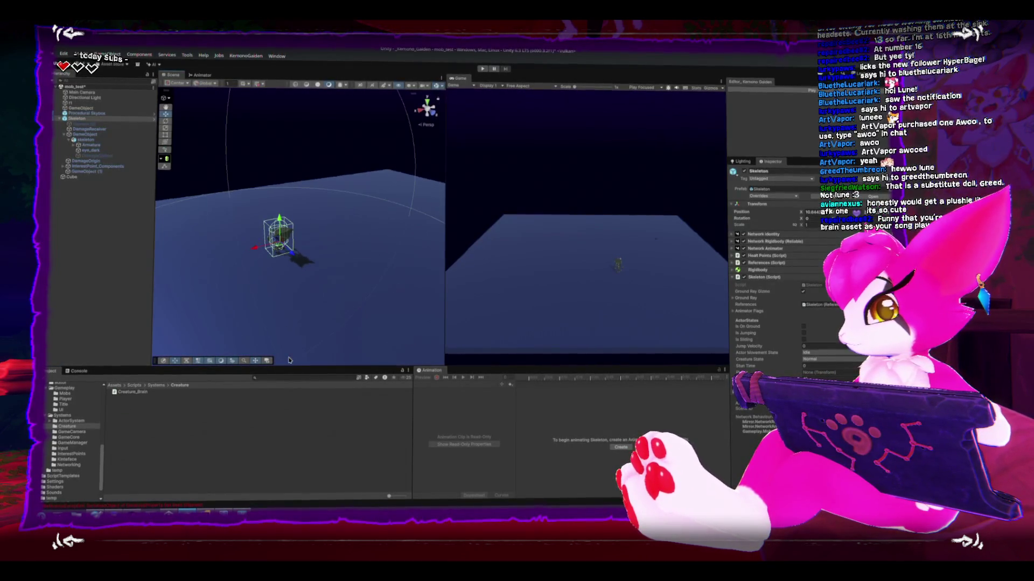
left_click(734, 278)
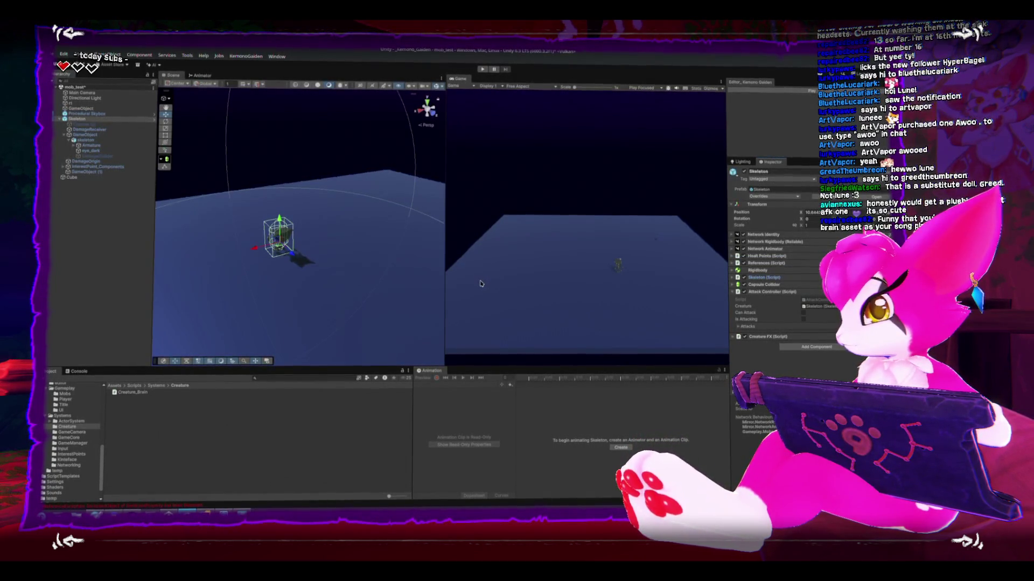
scroll(313, 178, "down", 5)
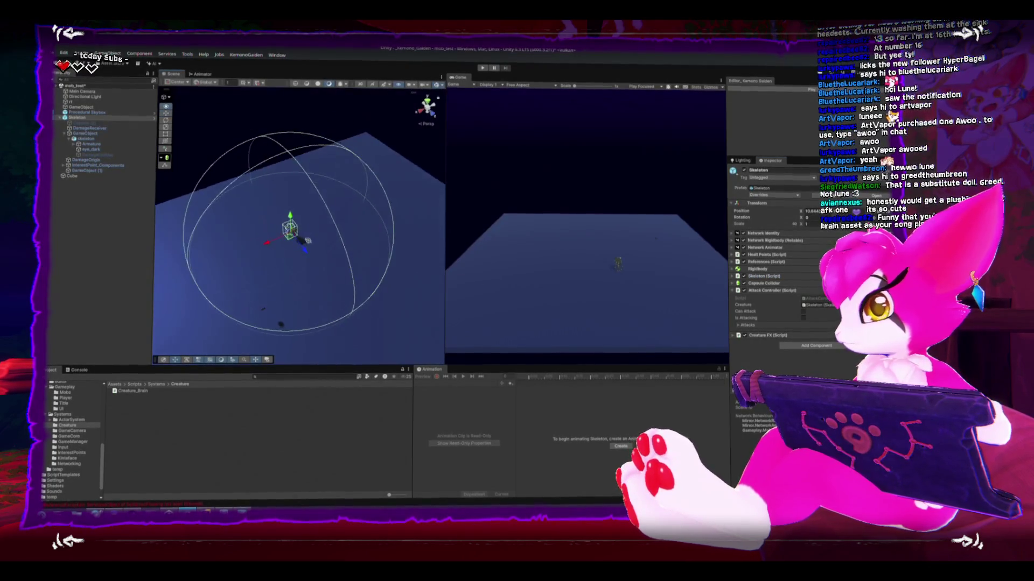
scroll(304, 201, "up", 3)
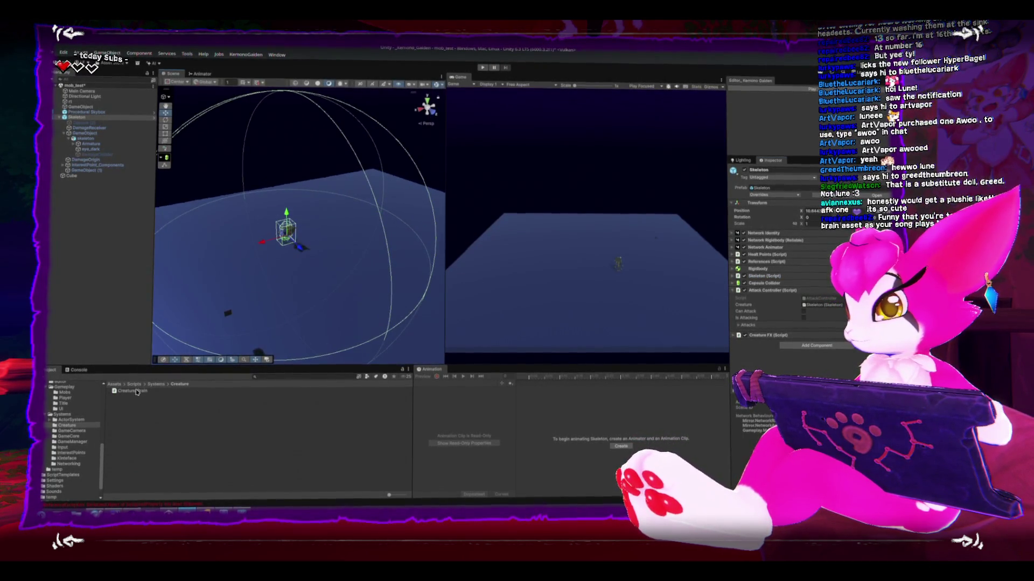
left_click(140, 419)
Add a MonoBehaviour script named Sensor_Base next to Creature_Brain in the Creature folder
right_click(140, 422)
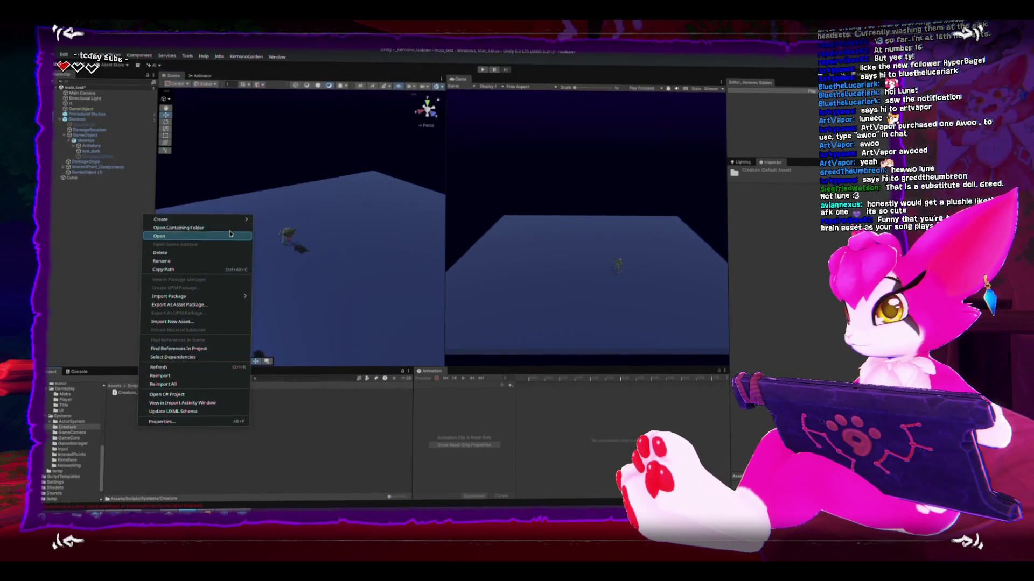
mouse_move(232, 223)
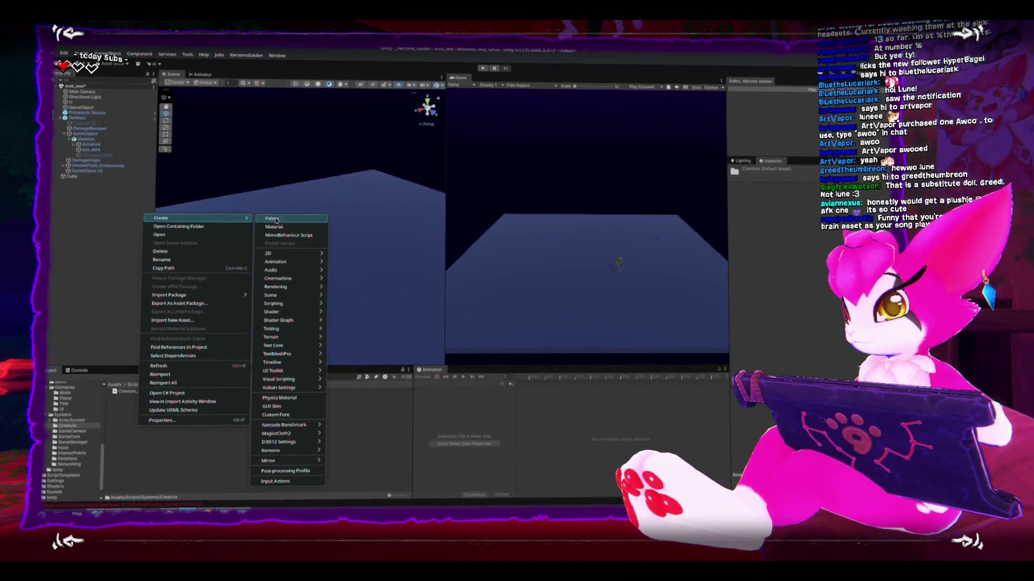
left_click(299, 236)
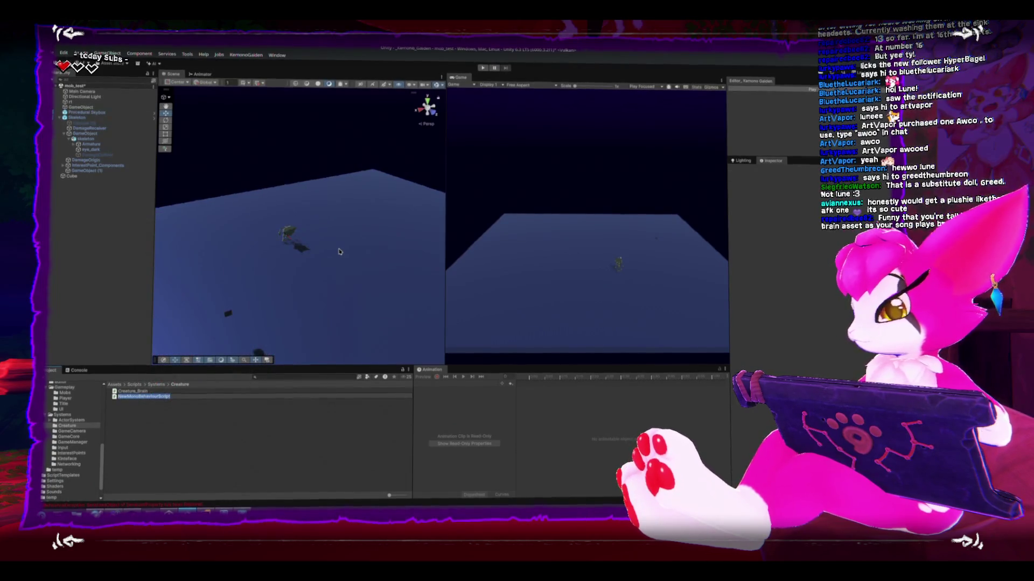
type("C")
type("_Body")
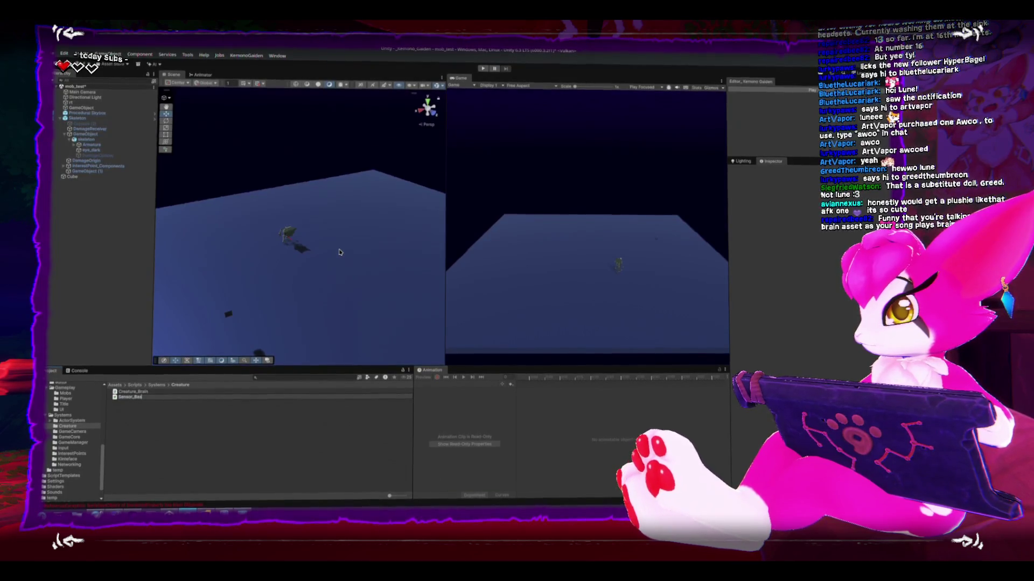
key("Return")
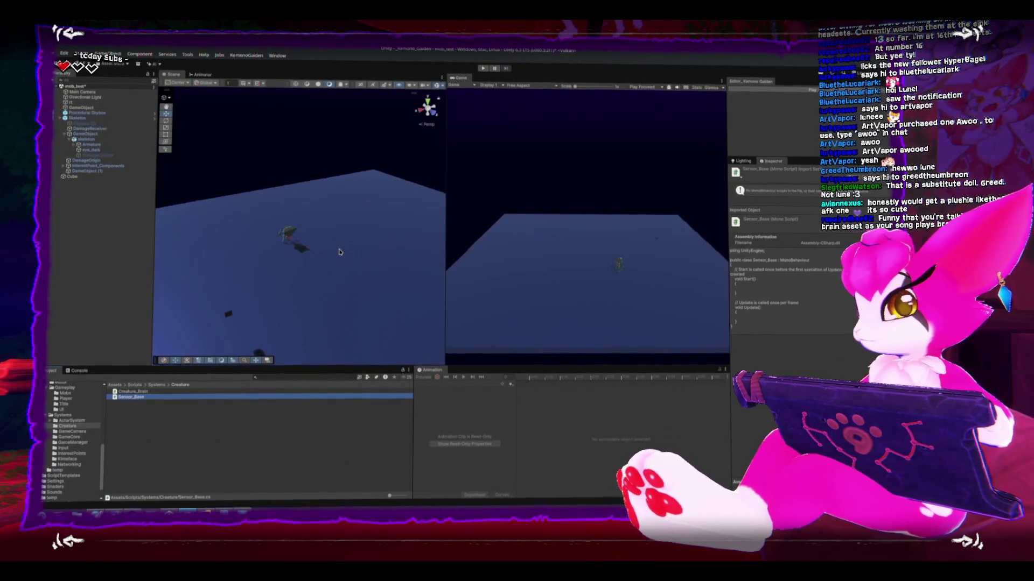
double_click(142, 392)
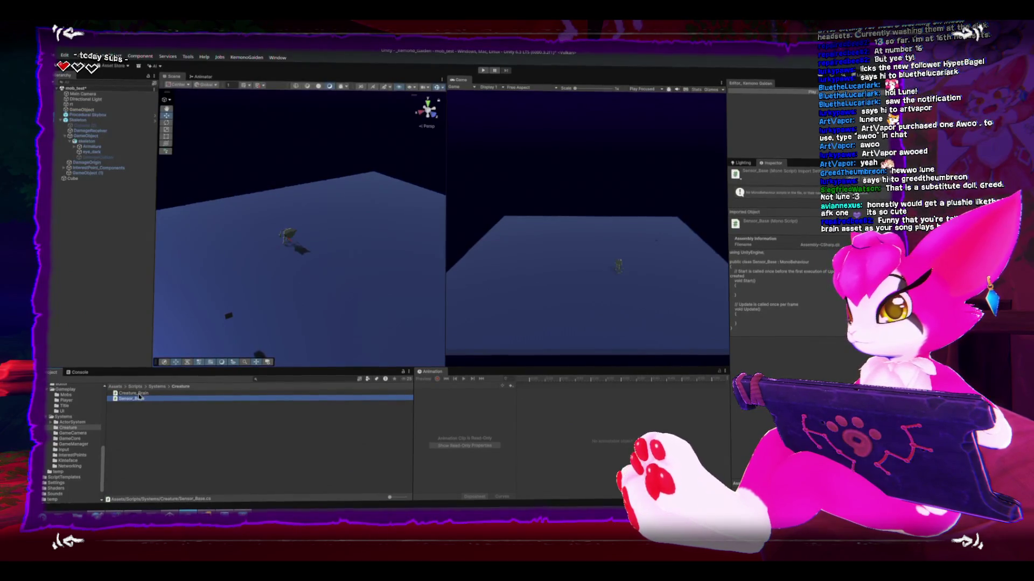
Replace the Start and Update stubs with a comment about which actions an actor should perform
left_click_drag(141, 256, 212, 389)
key("BackSpace")
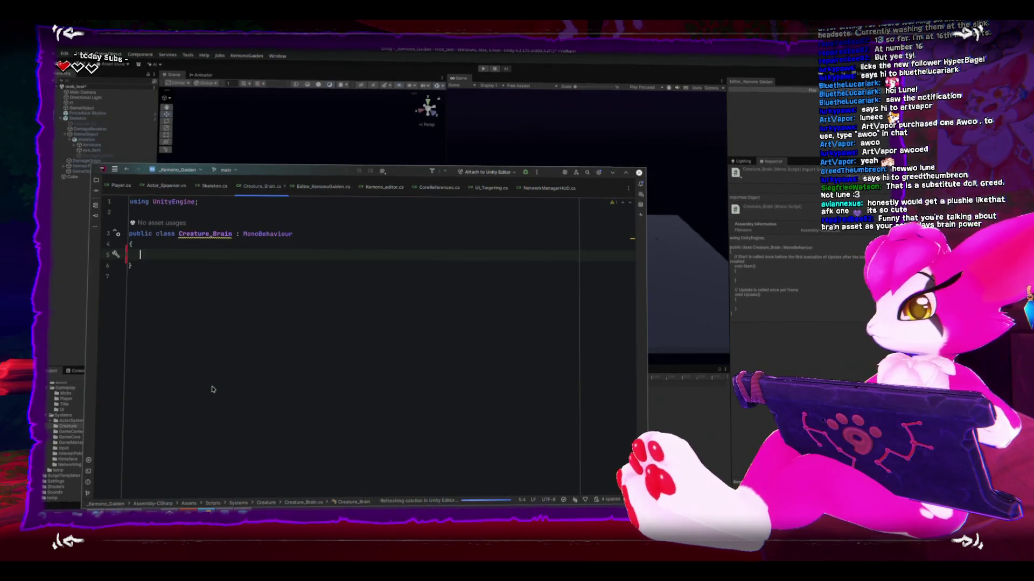
type("//this class is in charge of deciding w")
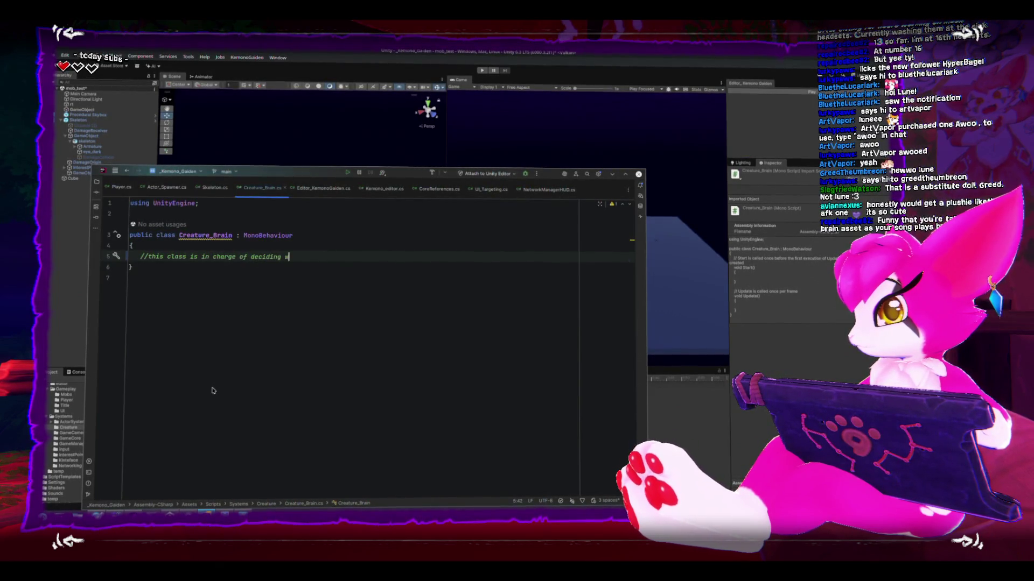
type("hich actions an enemy")
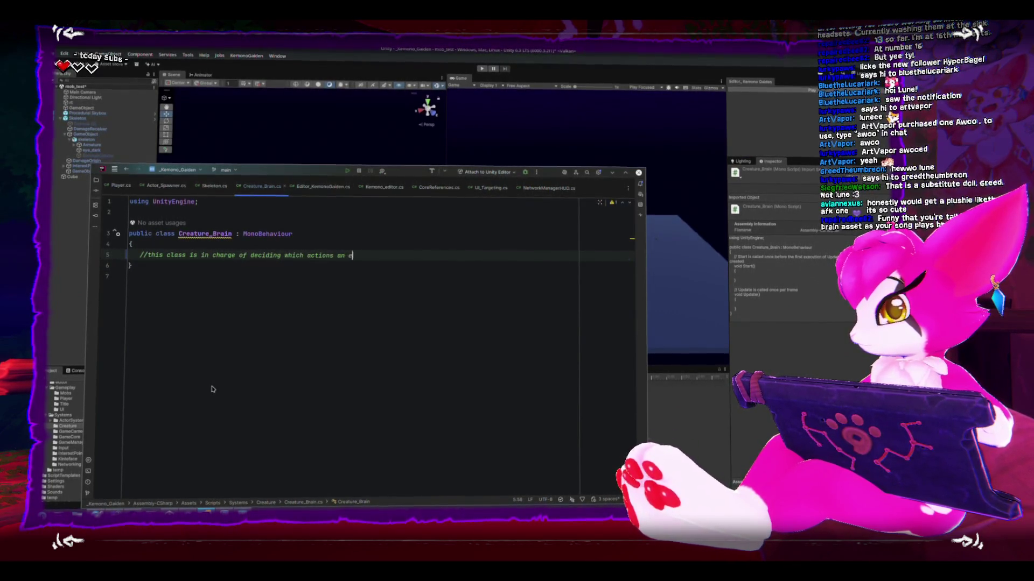
key("BackSpace")
key("BackSpace")
key("BackSpace")
type("actor should pefrorm")
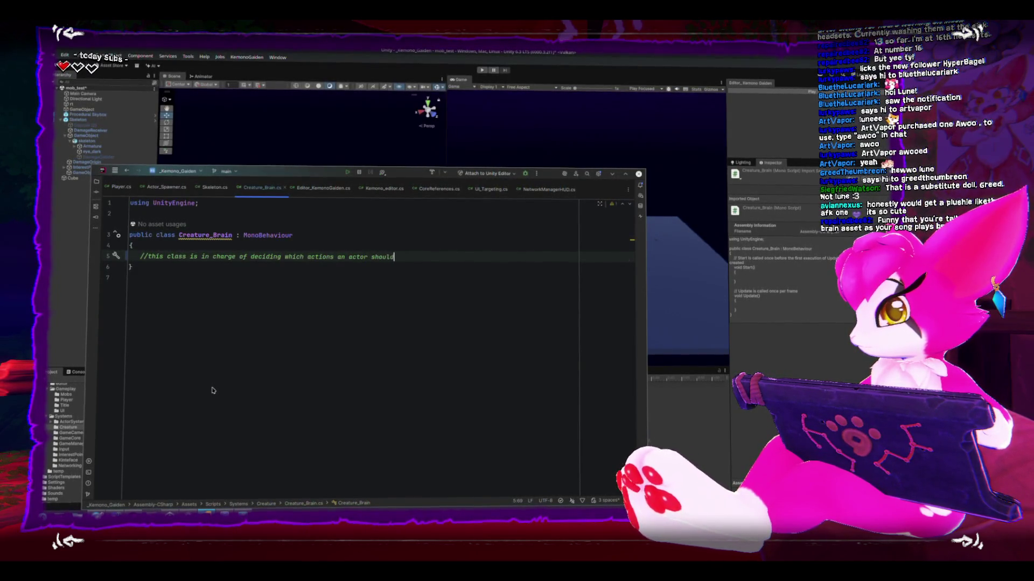
key("BackSpace")
key("BackSpace")
key("BackSpace")
type("rform")
key("BackSpace")
key("BackSpace")
key("BackSpace")
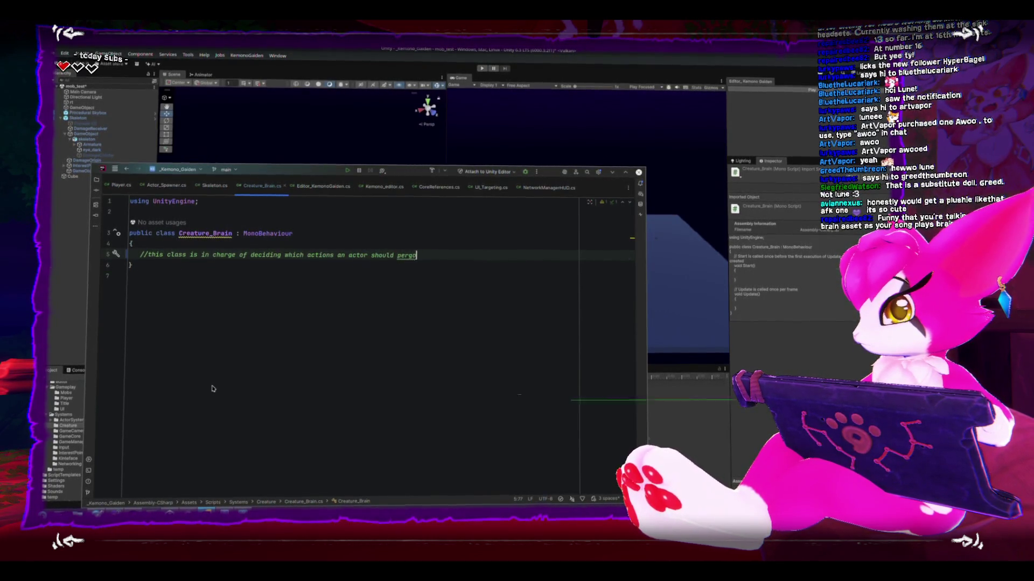
type("form using ")
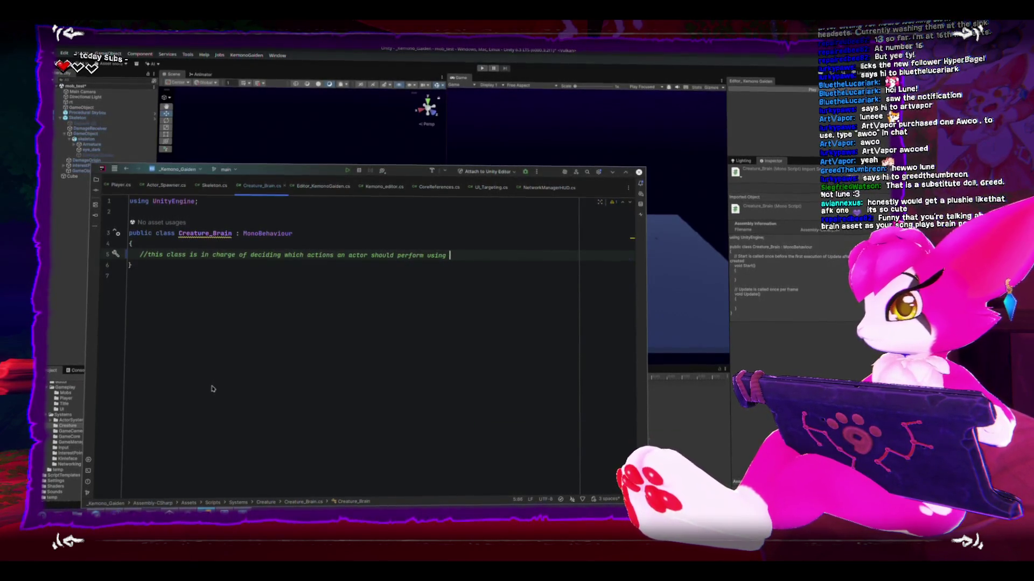
type("the information")
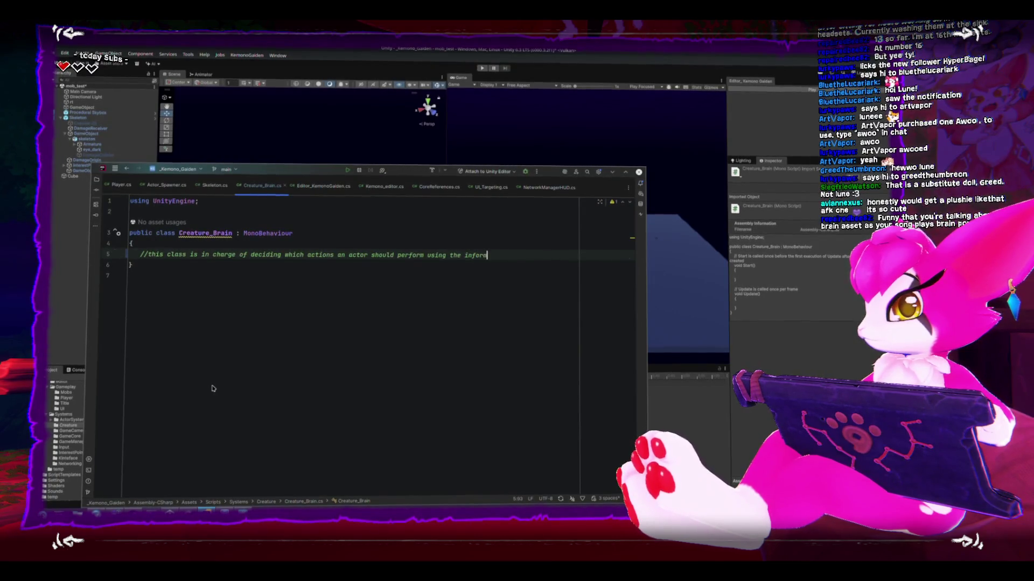
Add a second comment line about the attached sensors' information and save Creature_Brain.cs
key("Return")
type("//from the a")
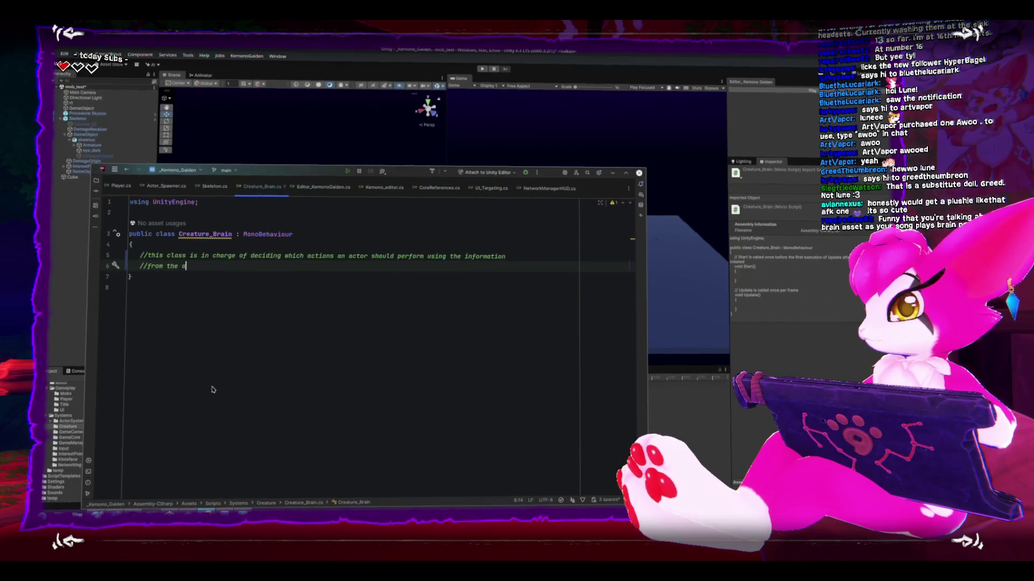
type("ttached sensors")
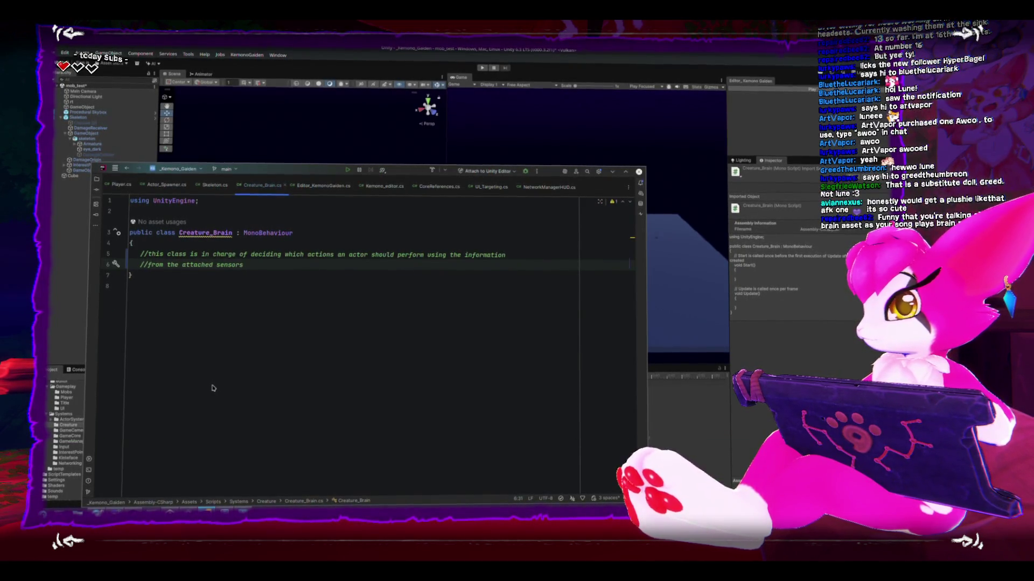
key("ctrl+s")
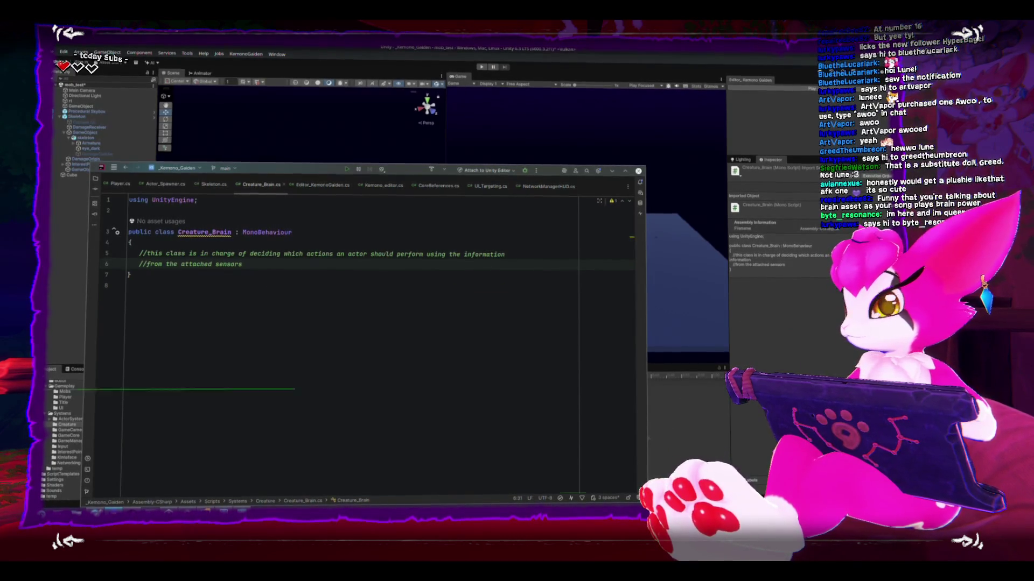
In Sensor_Base.cs, overwrite the Start and Update stubs with a comment that sensors attach to brain components
left_click(68, 285)
double_click(137, 398)
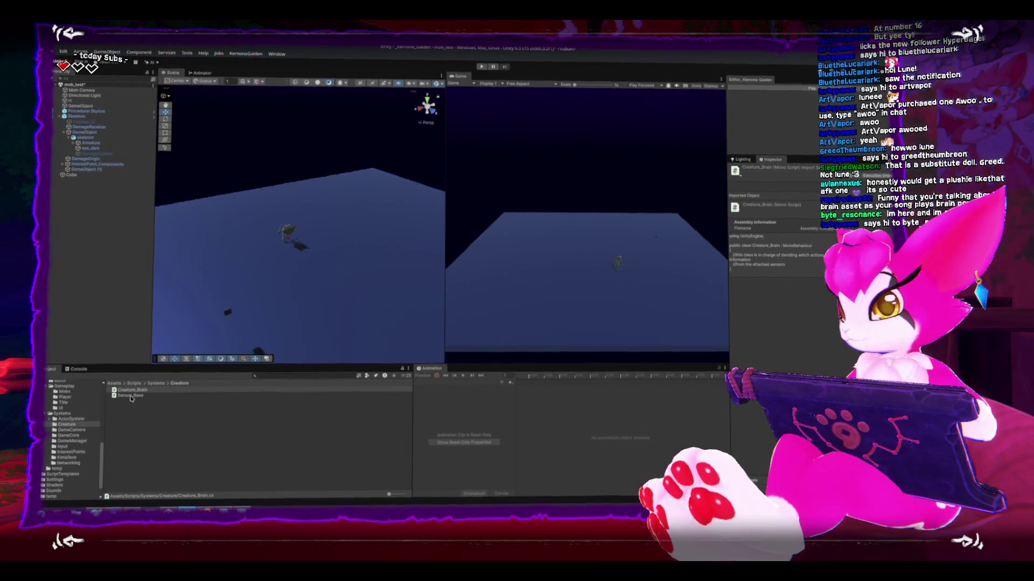
key("Down")
key("Down")
key("Down")
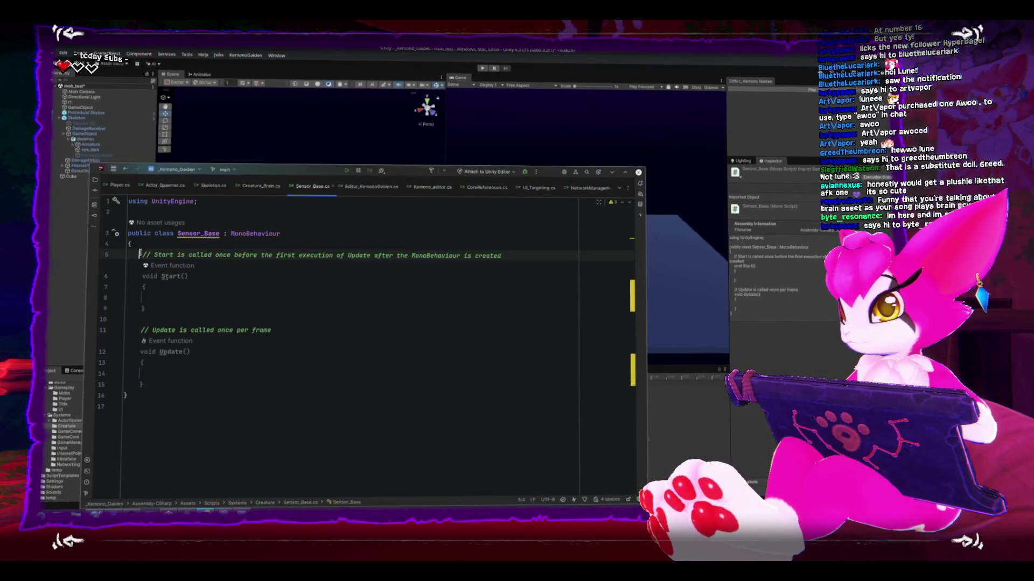
key("shift+Down")
key("shift+Down")
key("shift+Down")
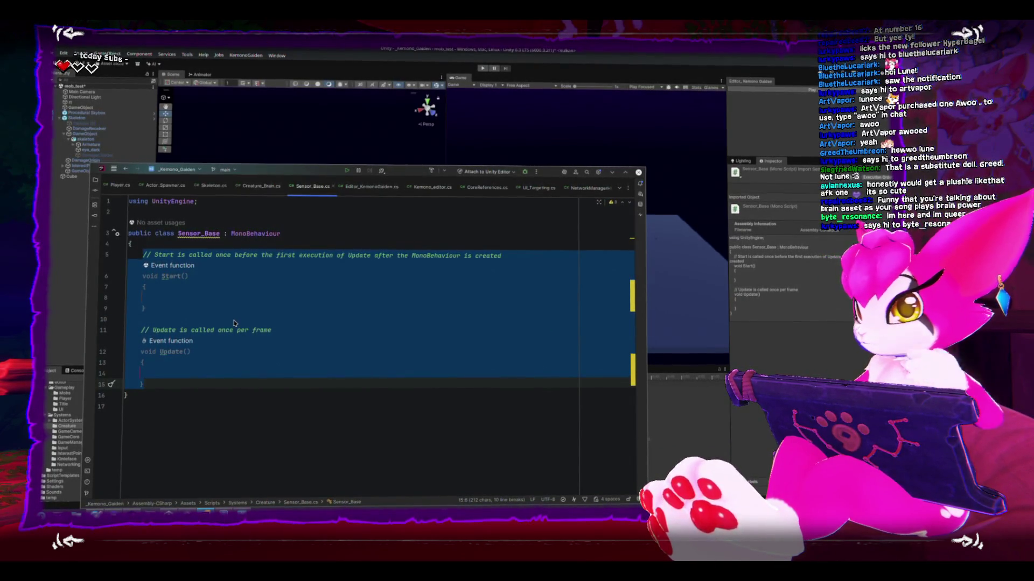
type("//sensors are ar")
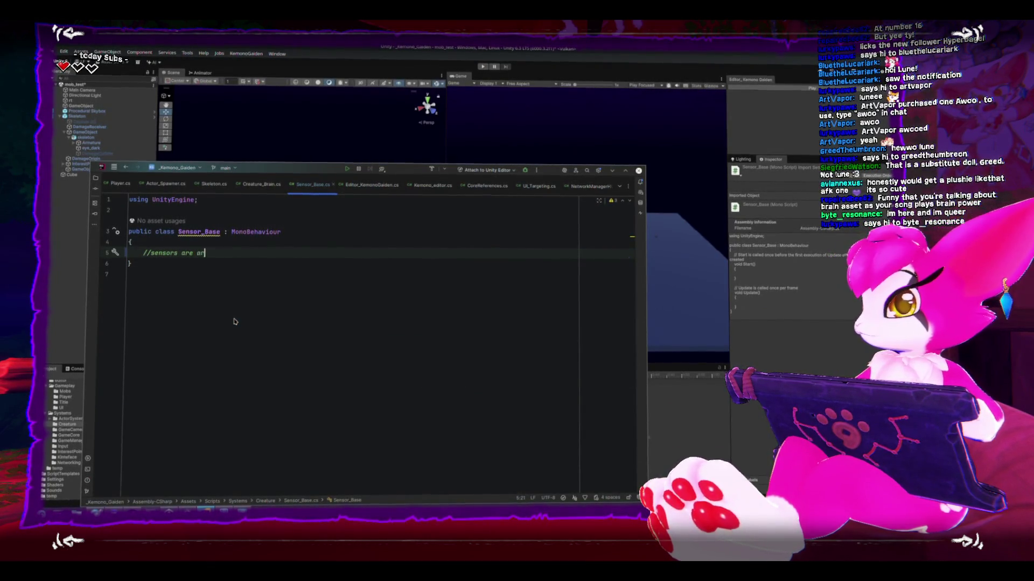
type("tached to b")
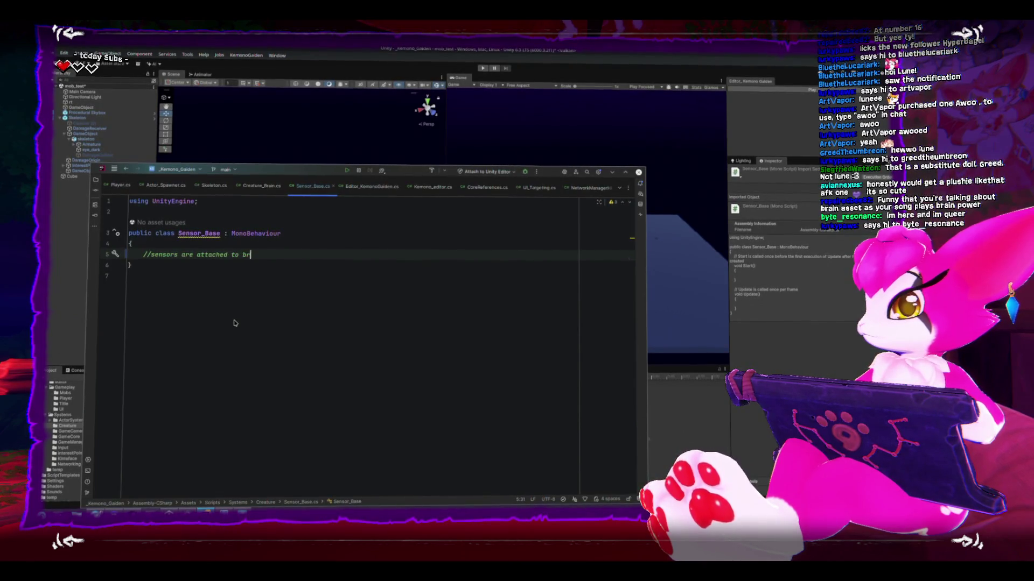
type("components")
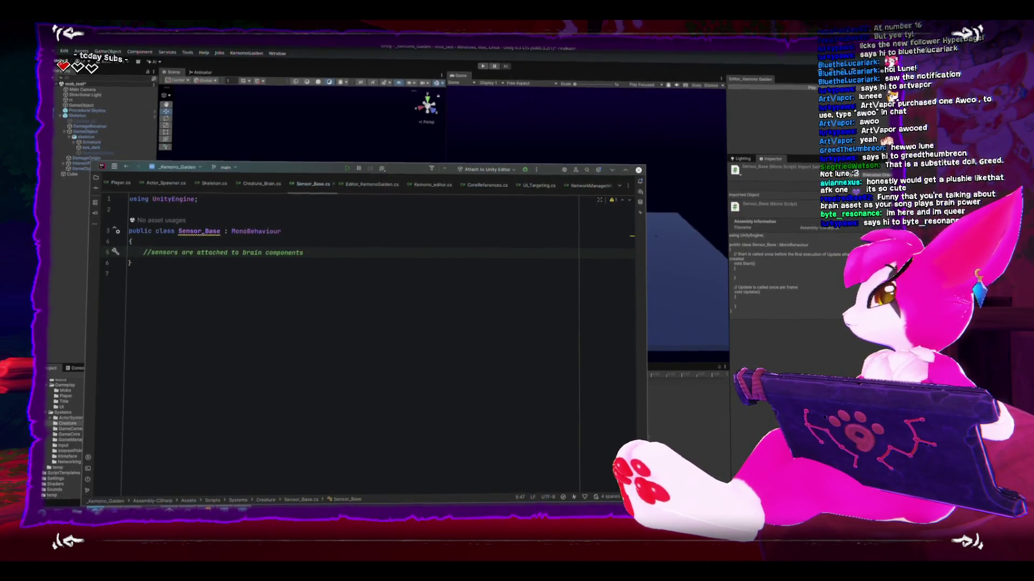
key("alt+Tab")
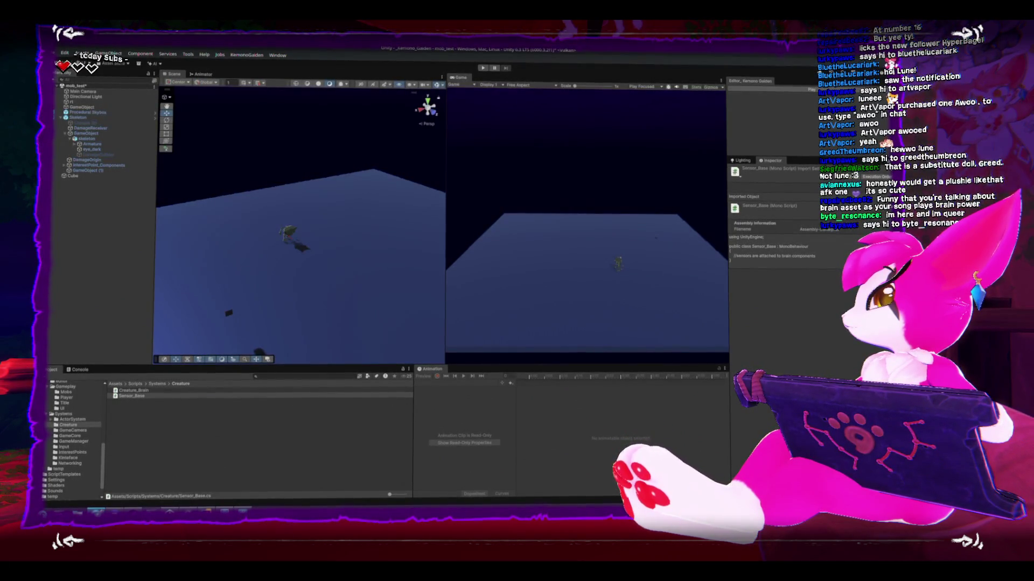
Create a MonoBehaviour script named Sensor_Proximity in the Creature folder and open it for editing
left_click(382, 408)
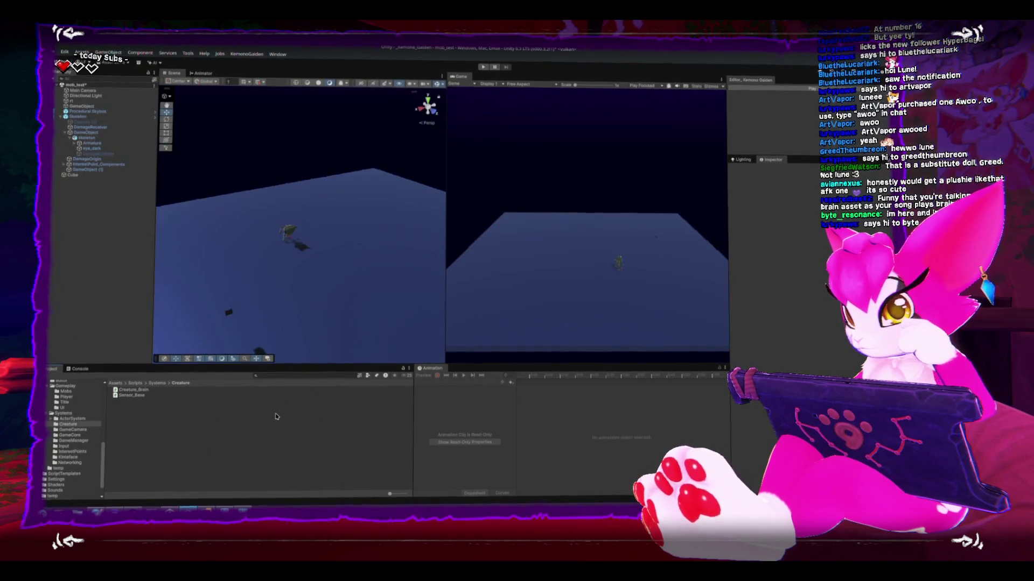
right_click(240, 436)
mouse_move(323, 227)
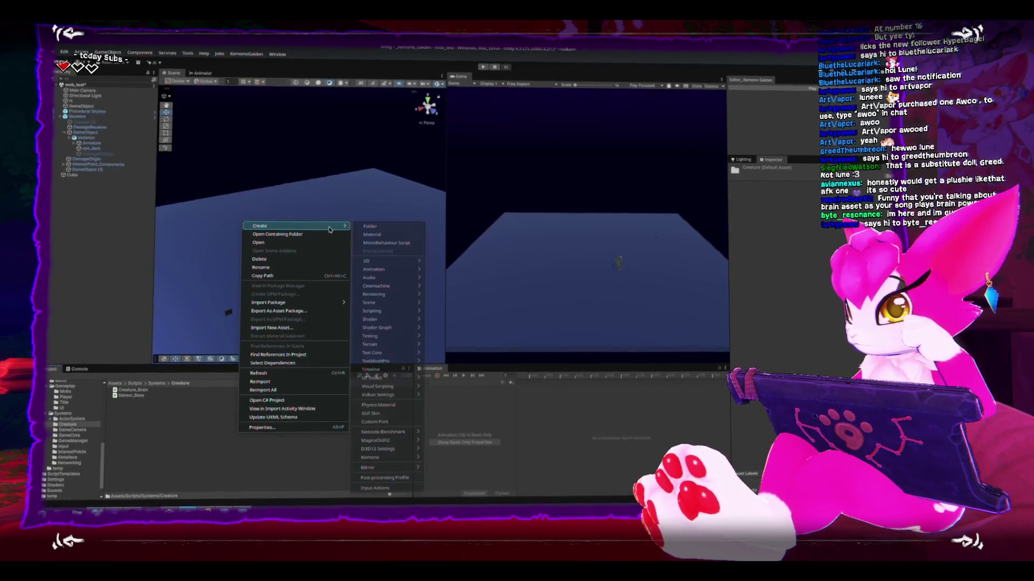
left_click(397, 242)
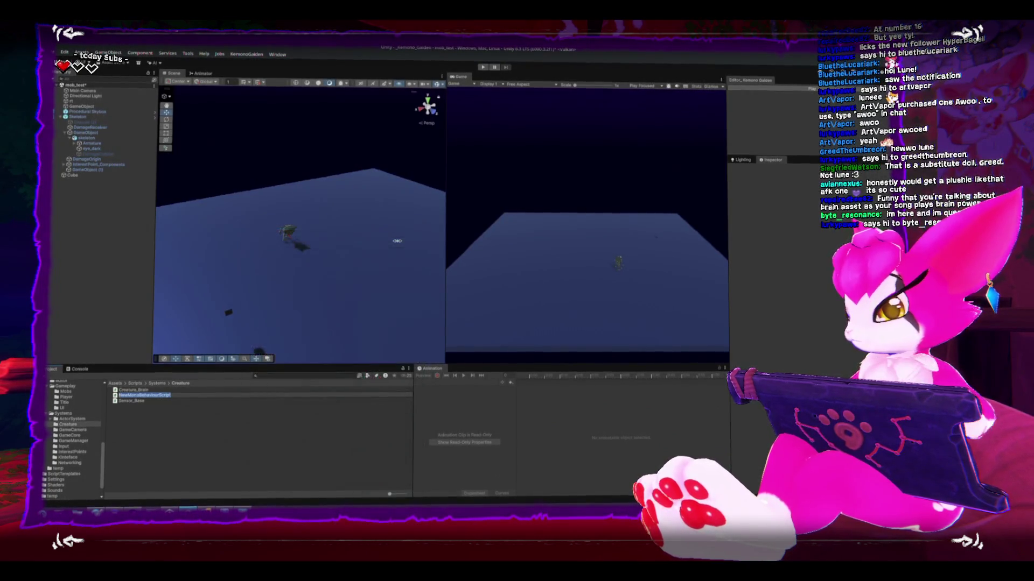
type("B")
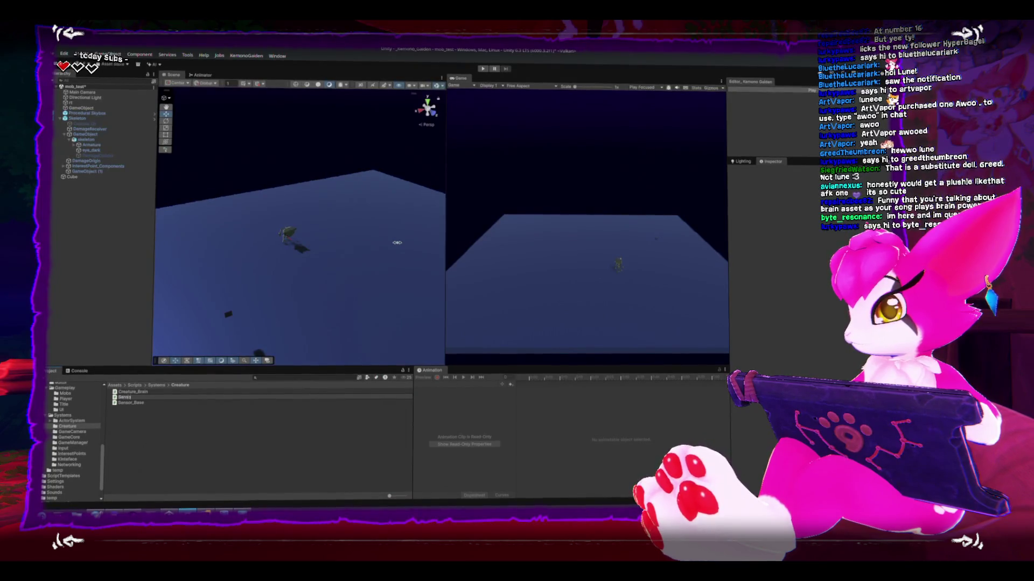
type("roximity")
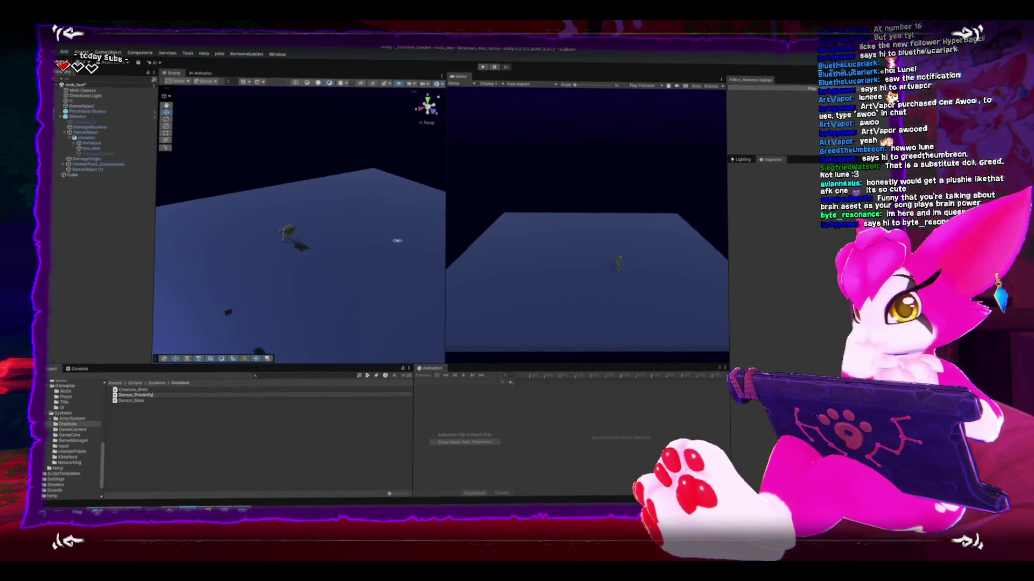
key("Return")
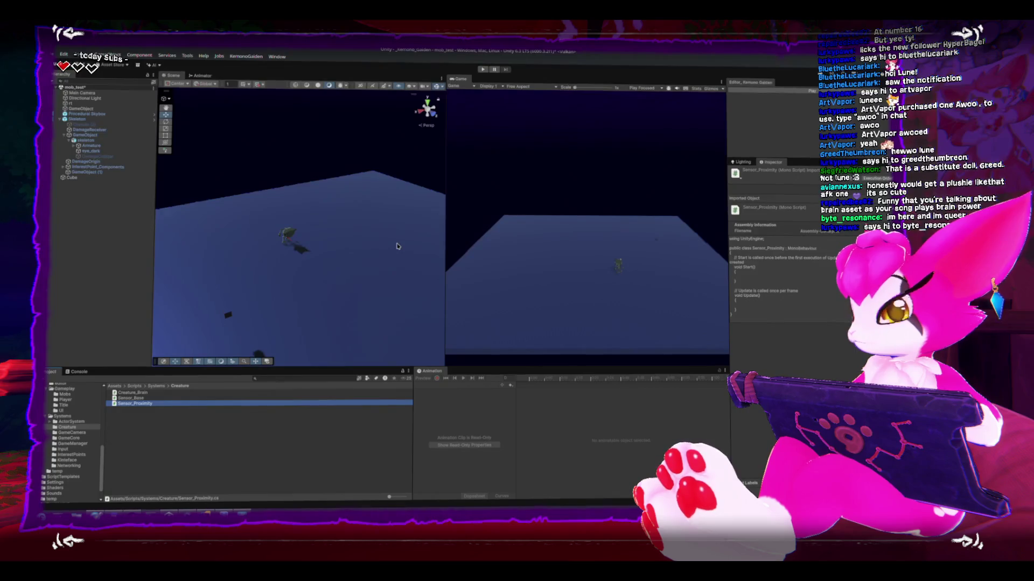
double_click(134, 403)
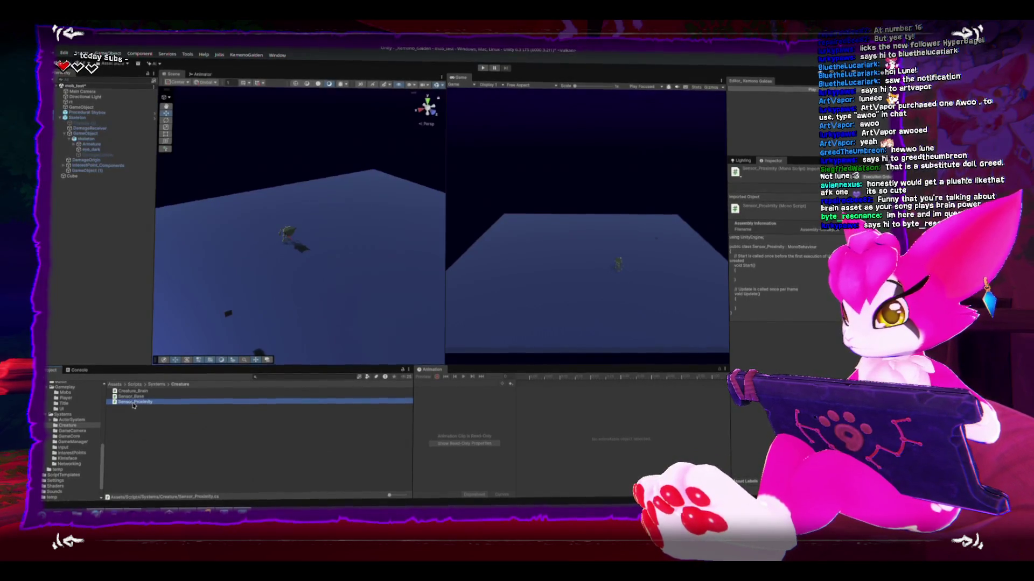
Delete Sensor_Proximity's Start and Update stubs and change its base class from MonoBehaviour to Sensor_Base
left_click_drag(143, 255, 183, 382)
key("BackSpace")
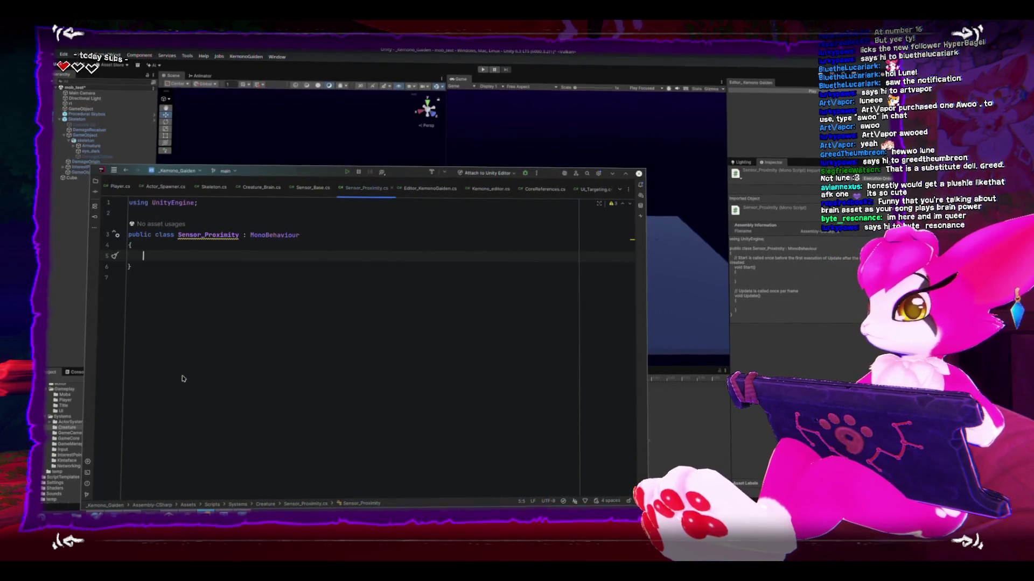
double_click(274, 234)
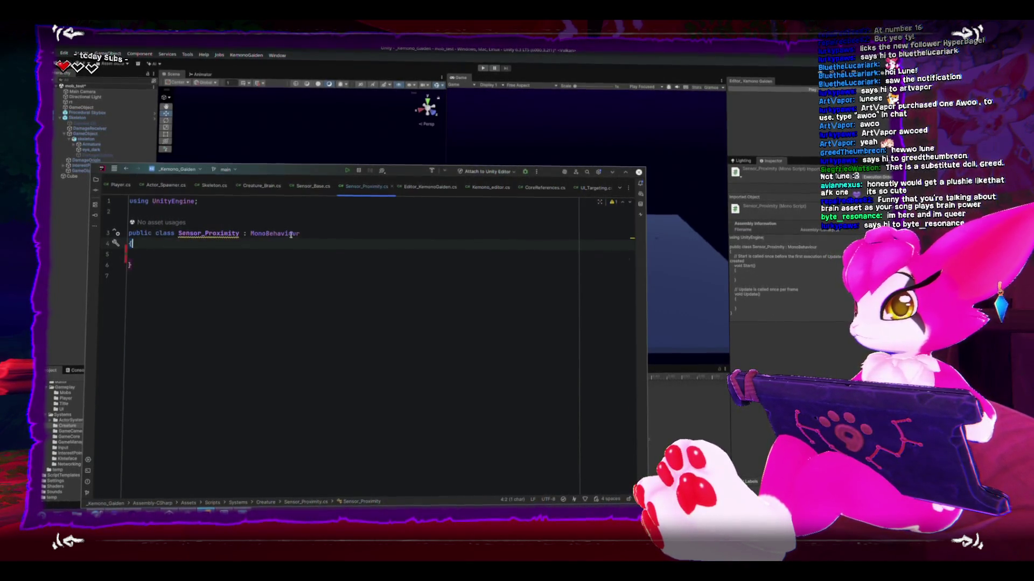
type("Sensor_")
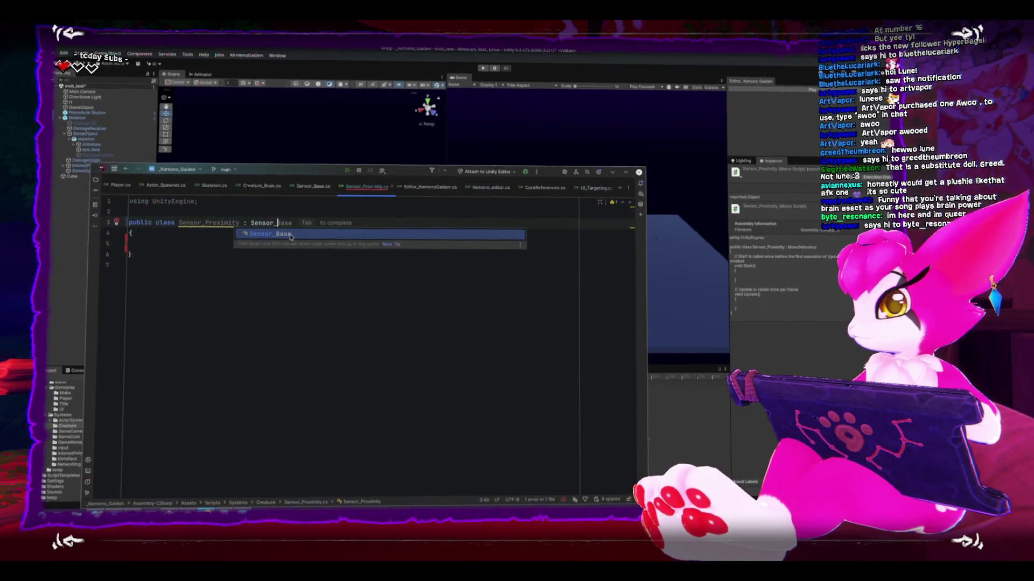
key("Return")
Write comments in the class body describing a creature proximity sensor, then return to Unity
left_click(231, 256)
type("//this is a proximity sensor that gets enabled when an enemy or other inter")
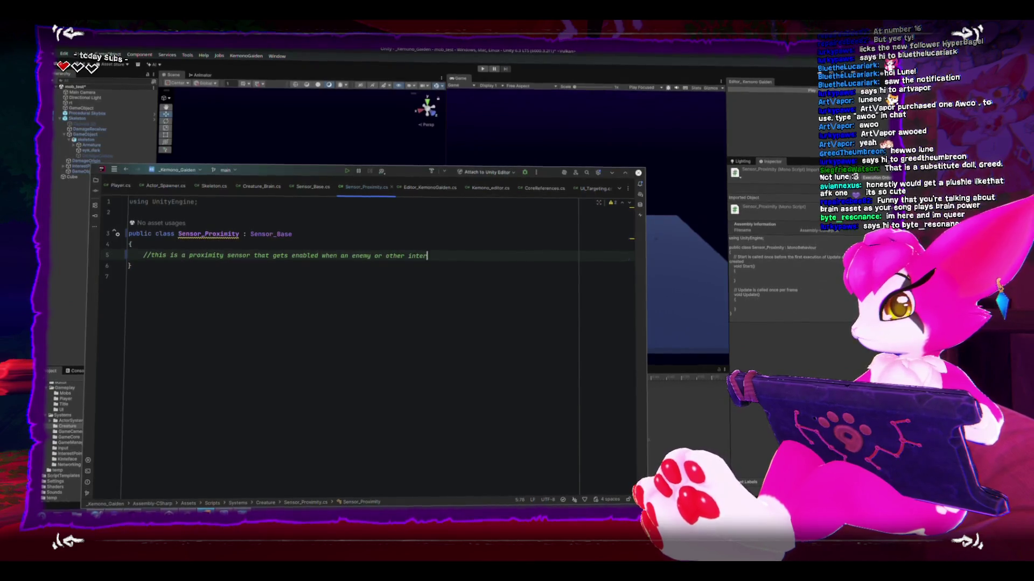
type("es")
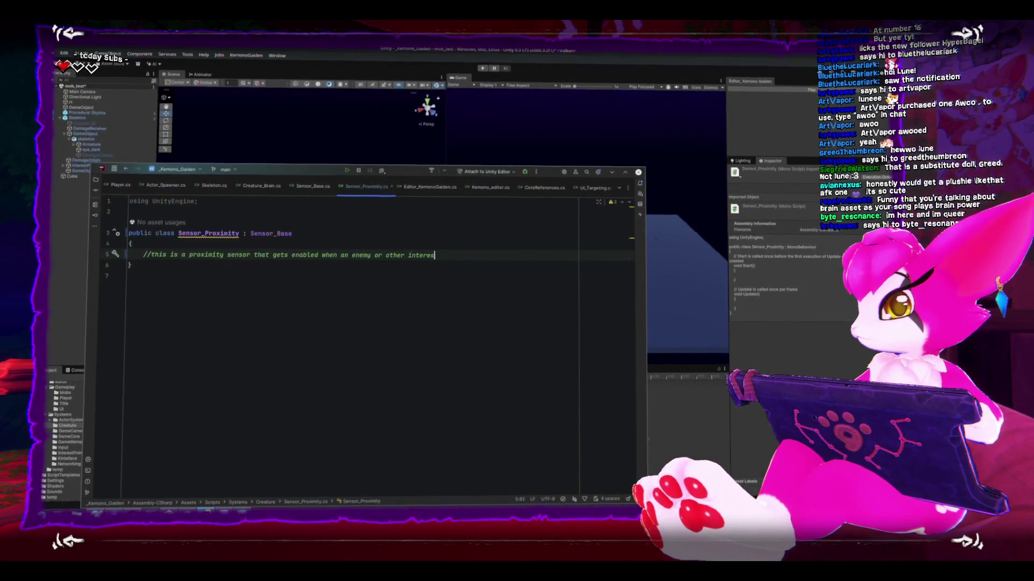
key("ctrl+BackSpace")
key("ctrl+BackSpace")
key("ctrl+BackSpace")
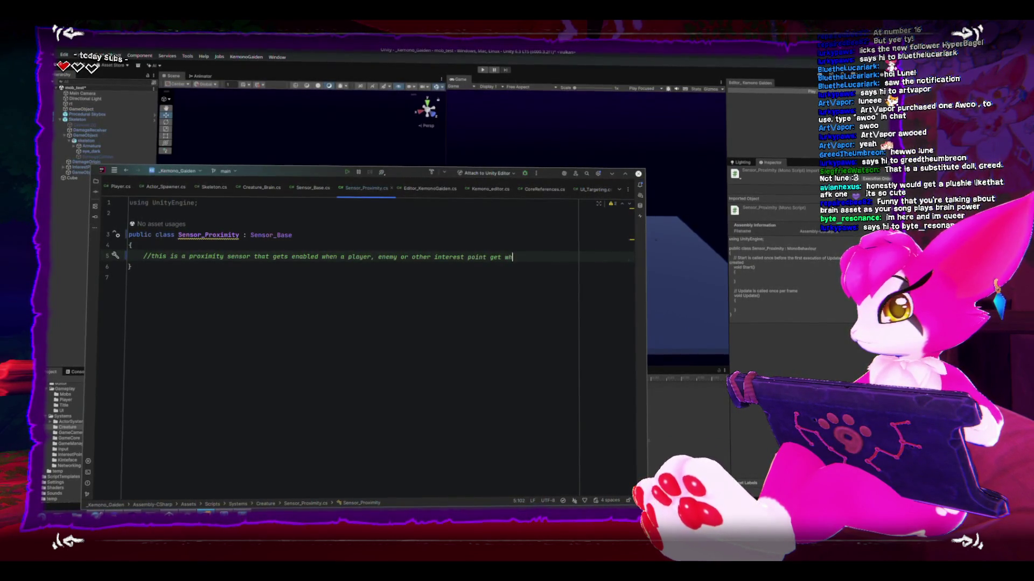
type("itin range of t")
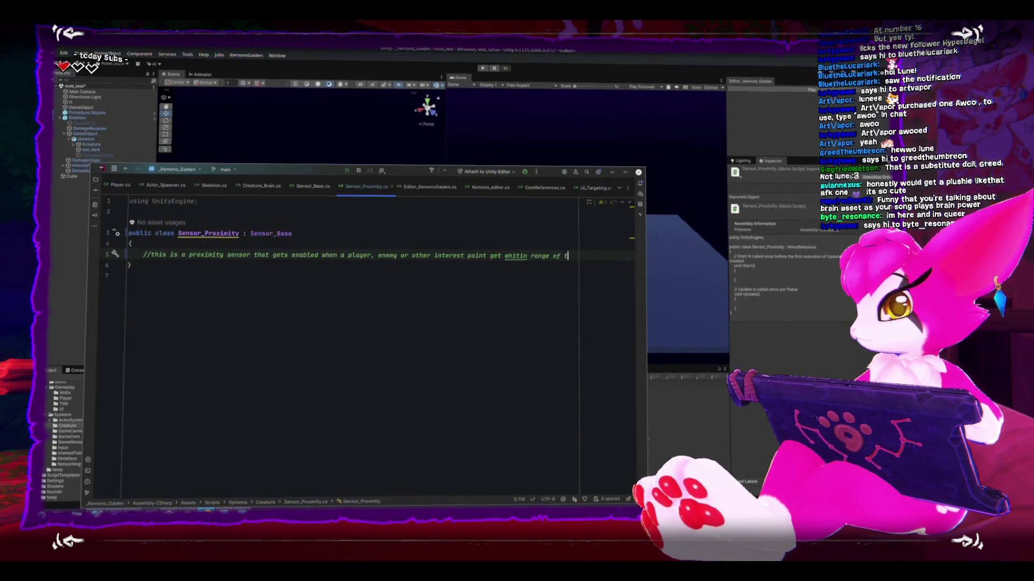
key("BackSpace")
type("our cre")
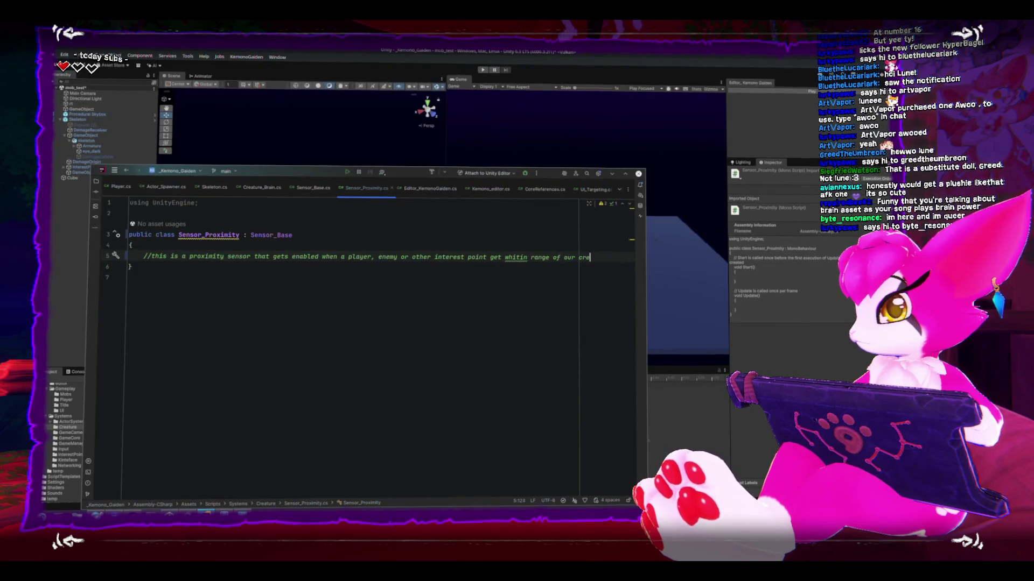
key("BackSpace")
key("BackSpace")
key("BackSpace")
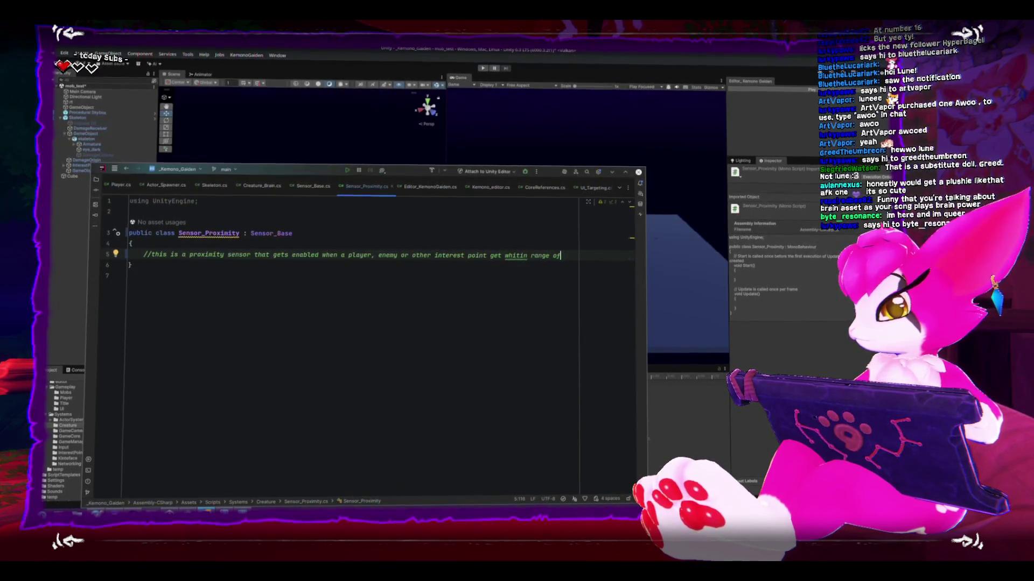
key("Return")
type("//")
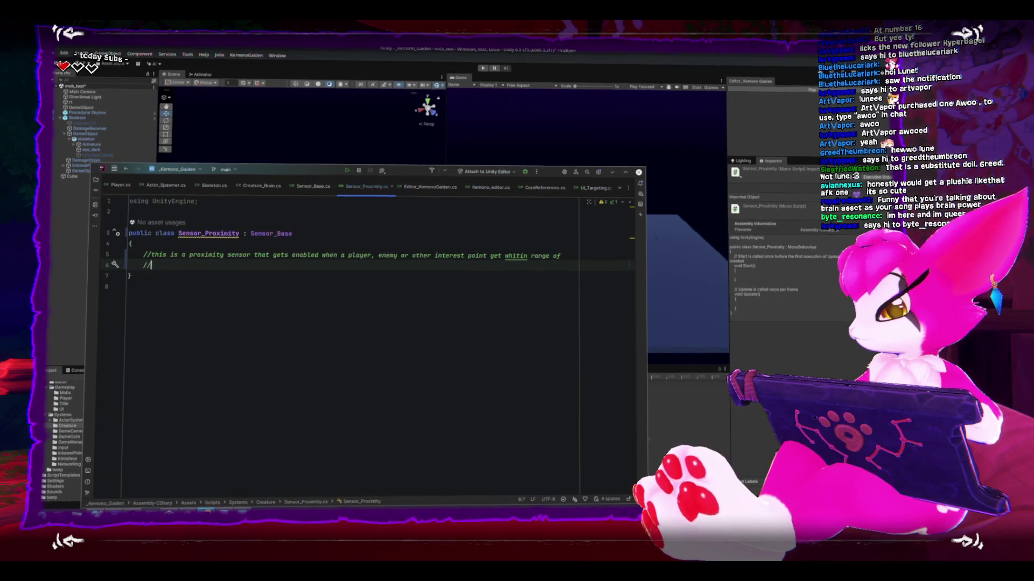
type("creature")
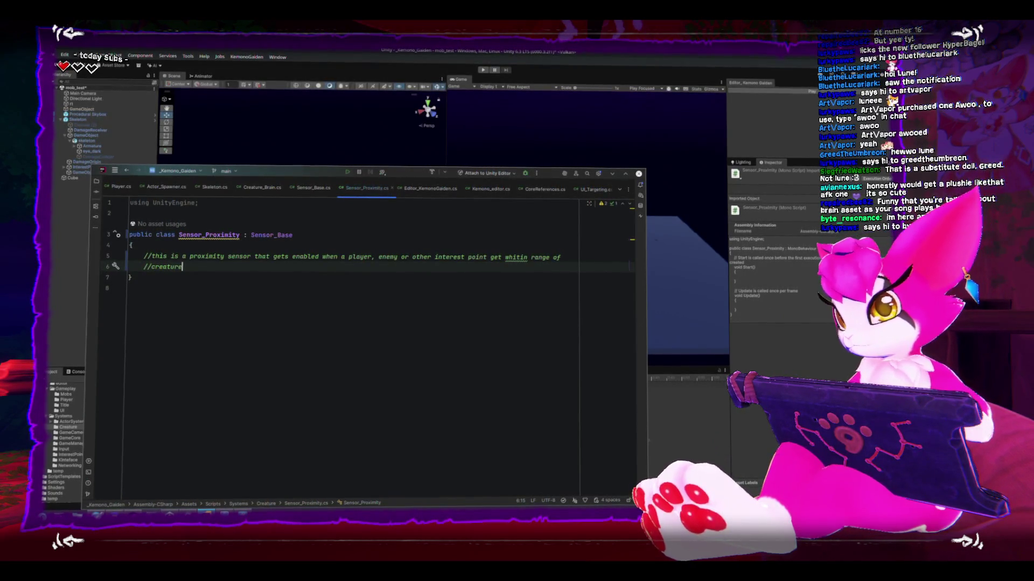
key("alt+Tab")
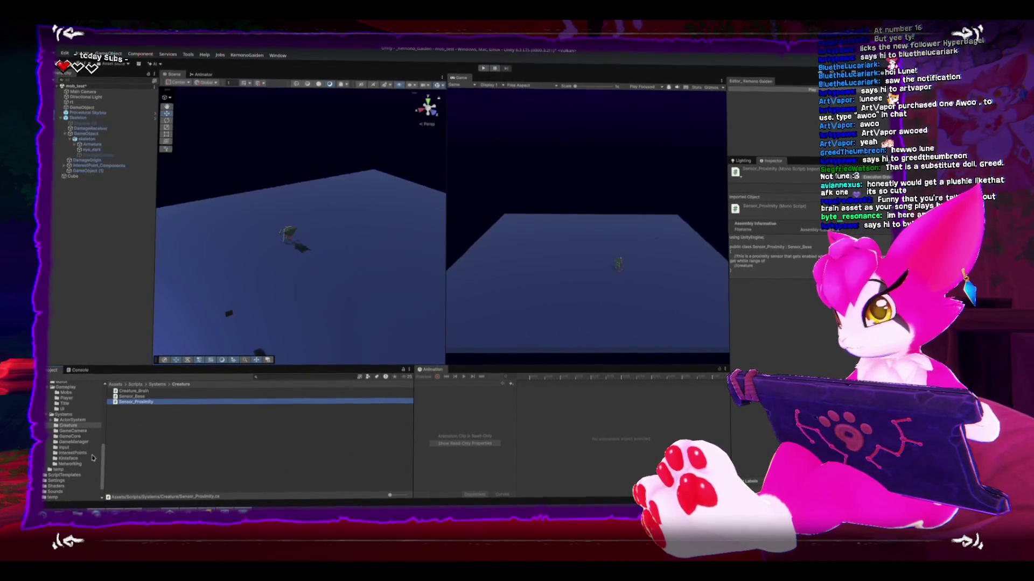
Open InterestActor.cs from the InterestPoints folder and read through its registration and closest-point highlighting code
left_click(81, 454)
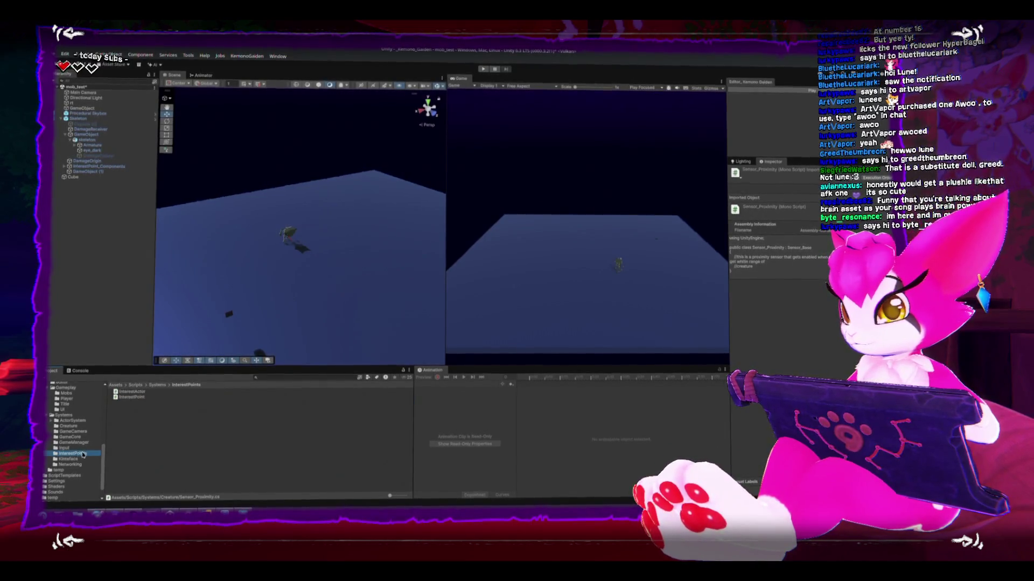
double_click(132, 392)
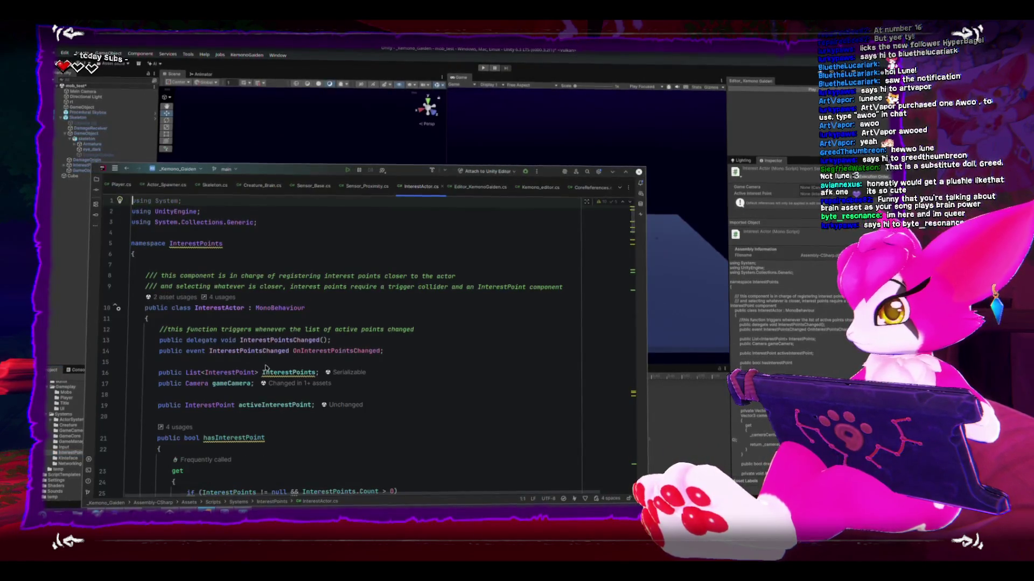
scroll(264, 367, "down", 5)
scroll(264, 367, "down", 15)
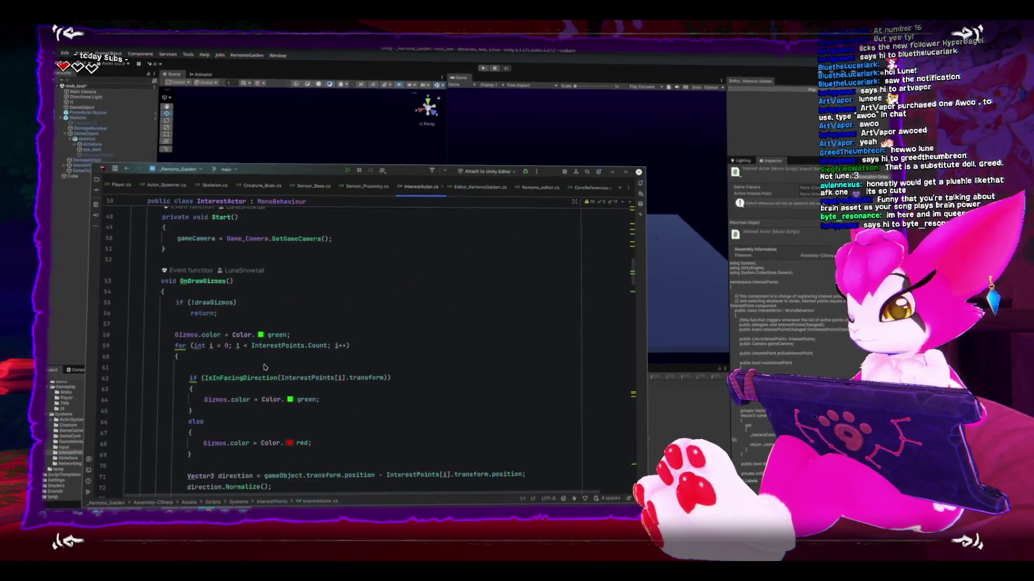
mouse_move(264, 368)
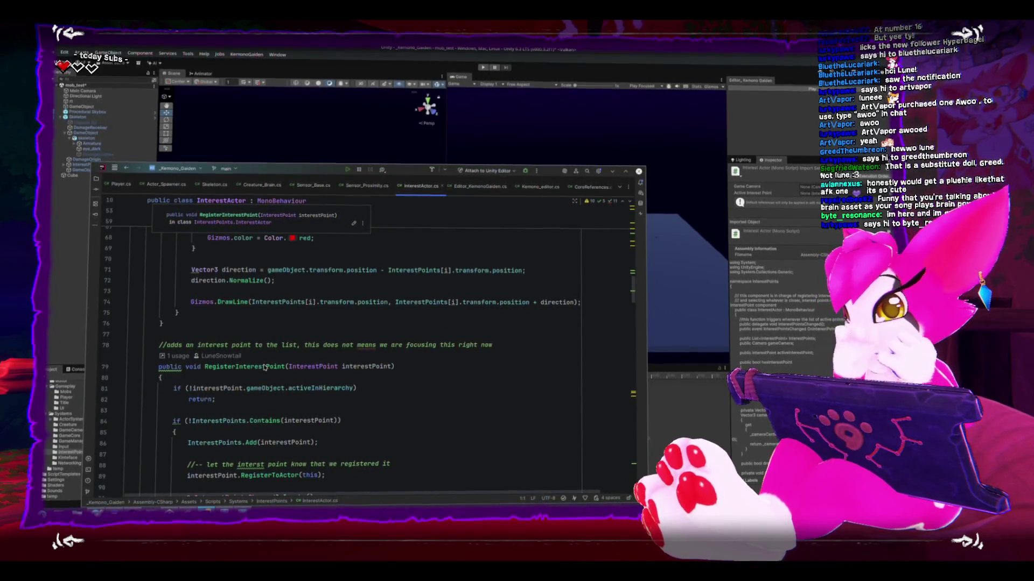
scroll(309, 360, "down", 12)
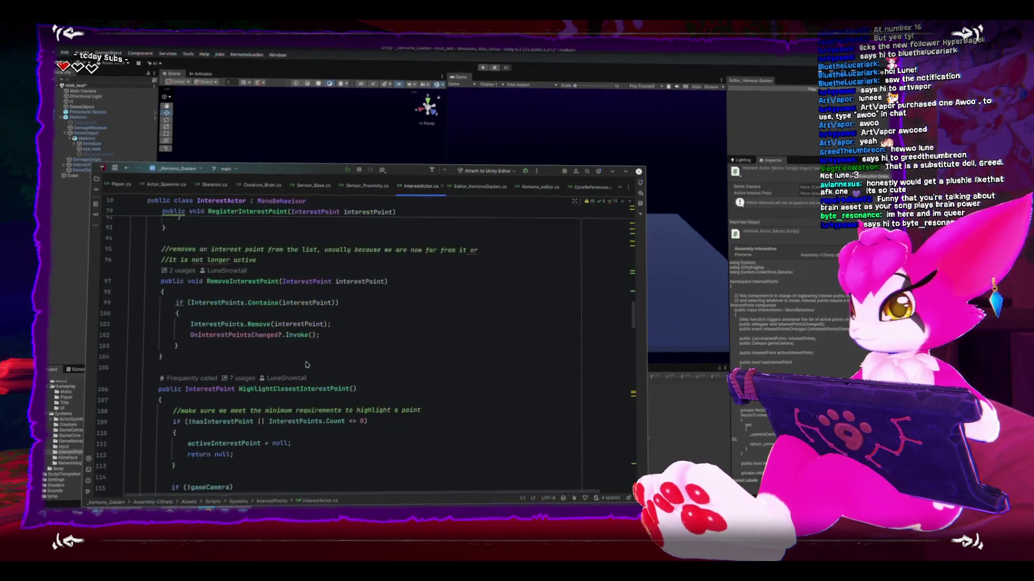
scroll(306, 365, "down", 4)
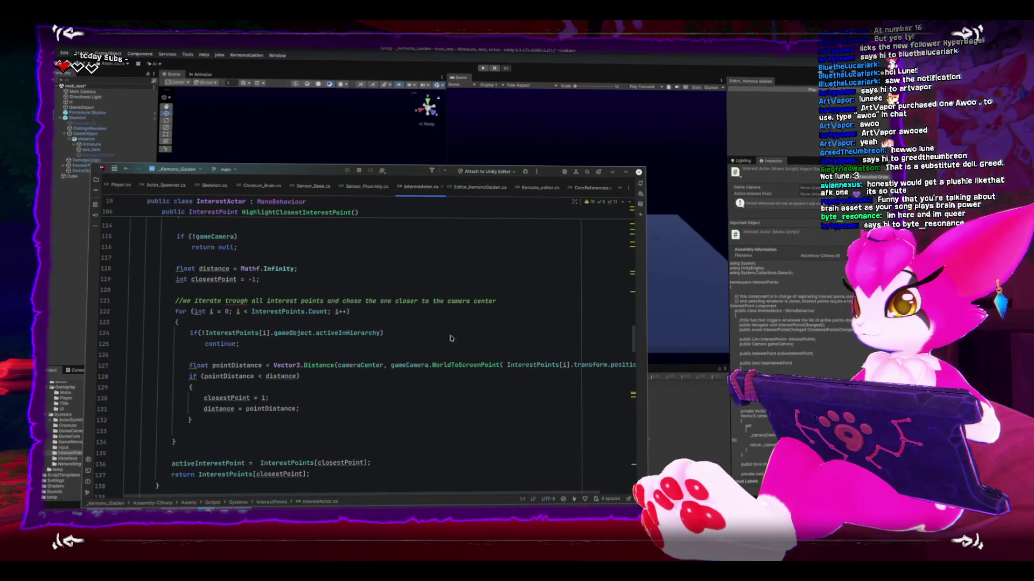
left_click(63, 295)
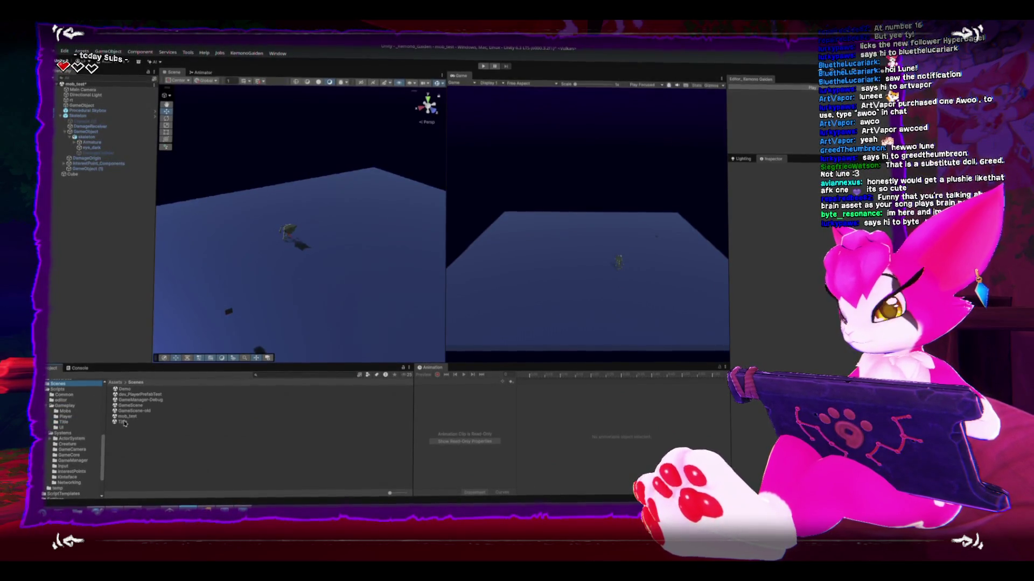
Save the current scene, load the Title scene, enter Play mode and choose Game Start
double_click(124, 423)
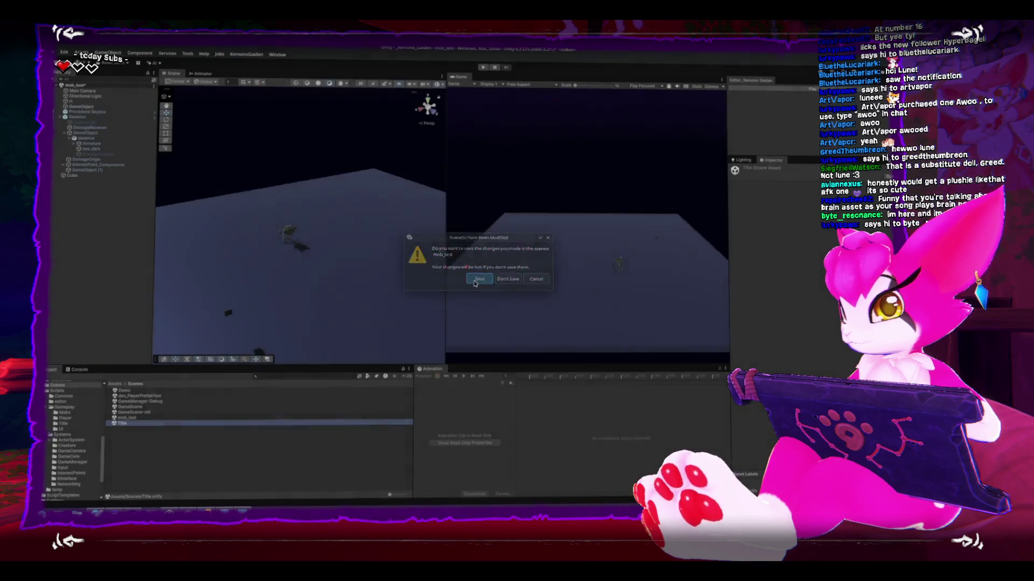
left_click(476, 281)
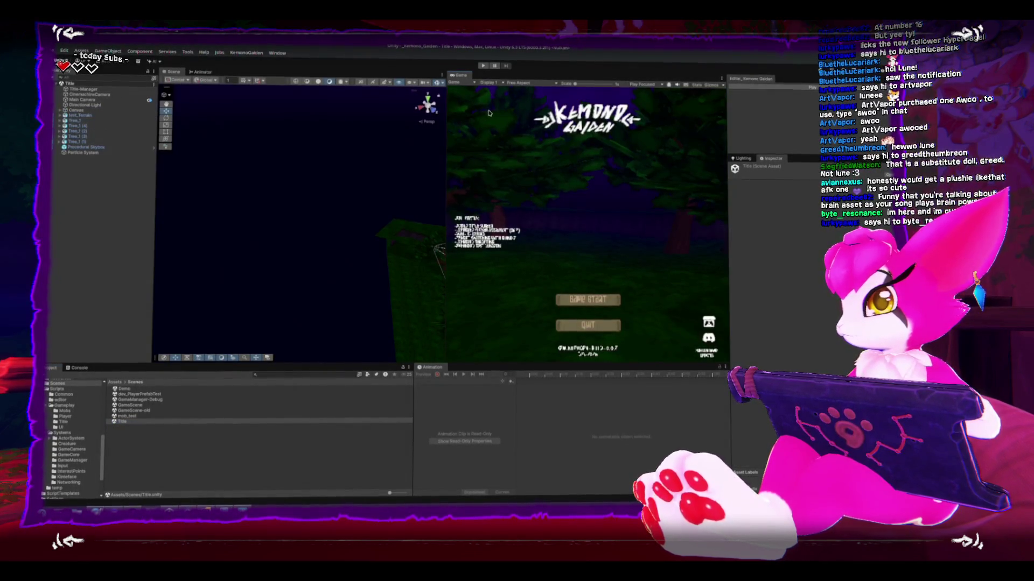
key("ctrl+p")
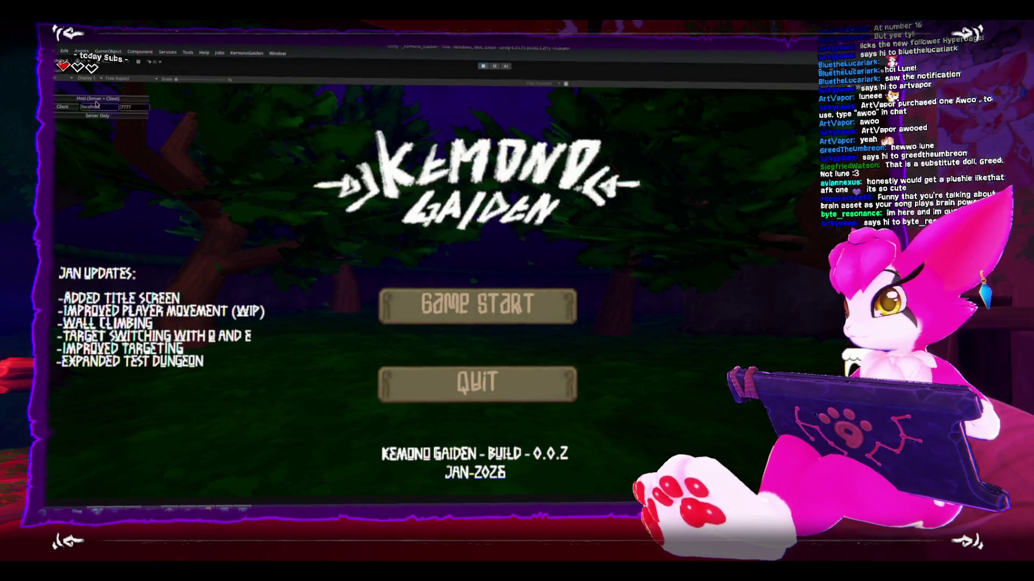
left_click(477, 307)
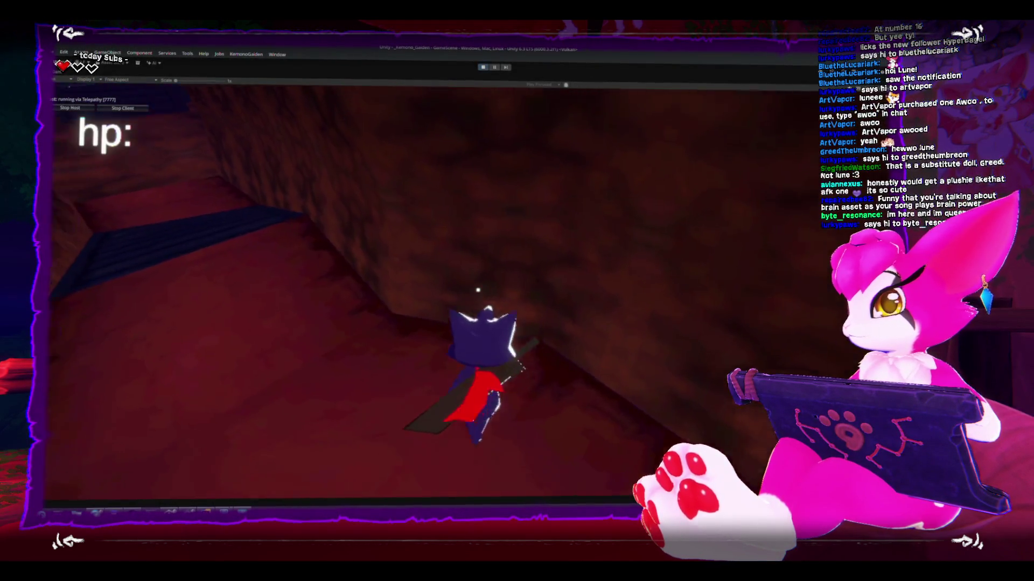
Walk the character down the corridor into the orb room, swinging its sword
key("w")
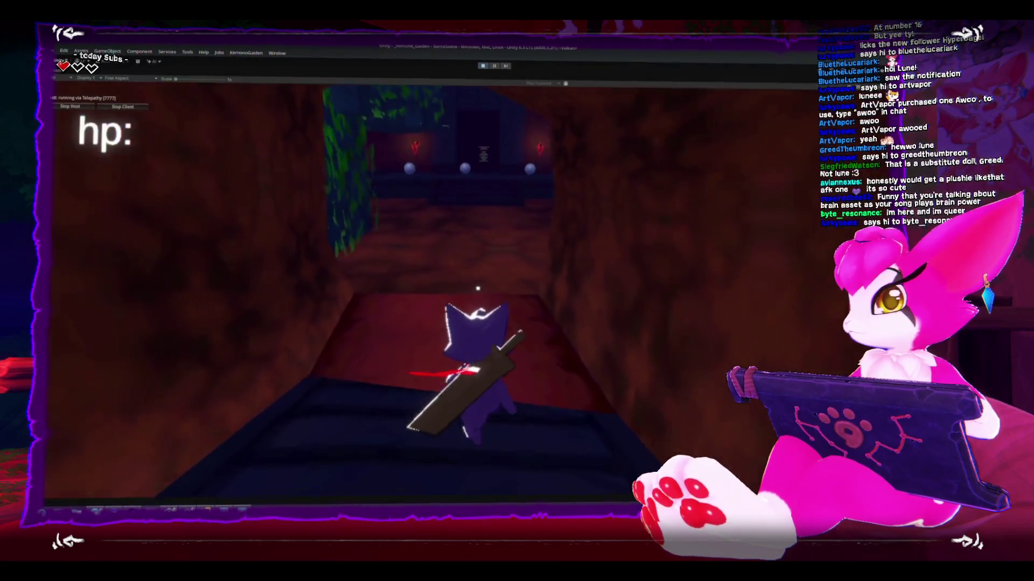
key("w")
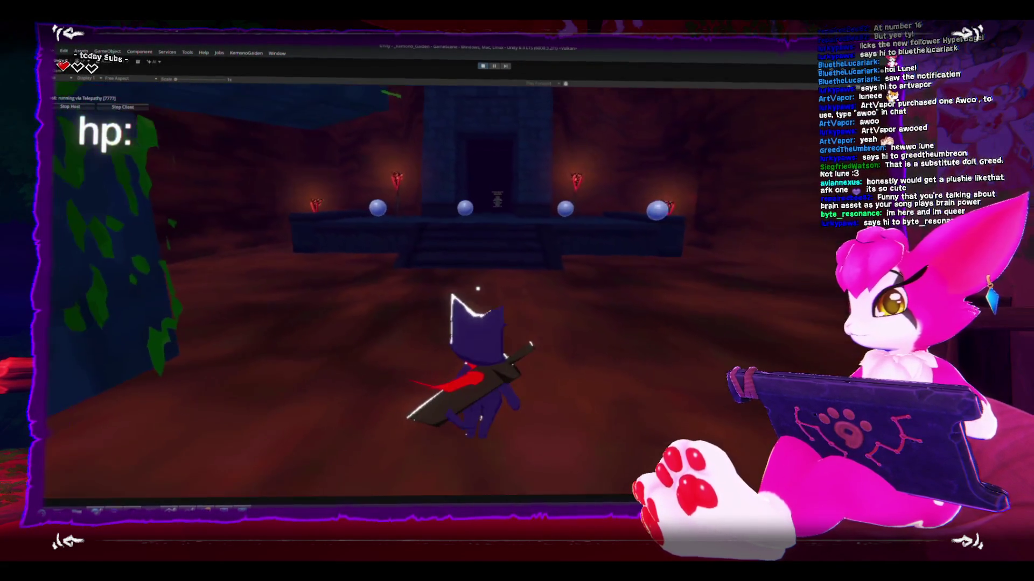
key("a")
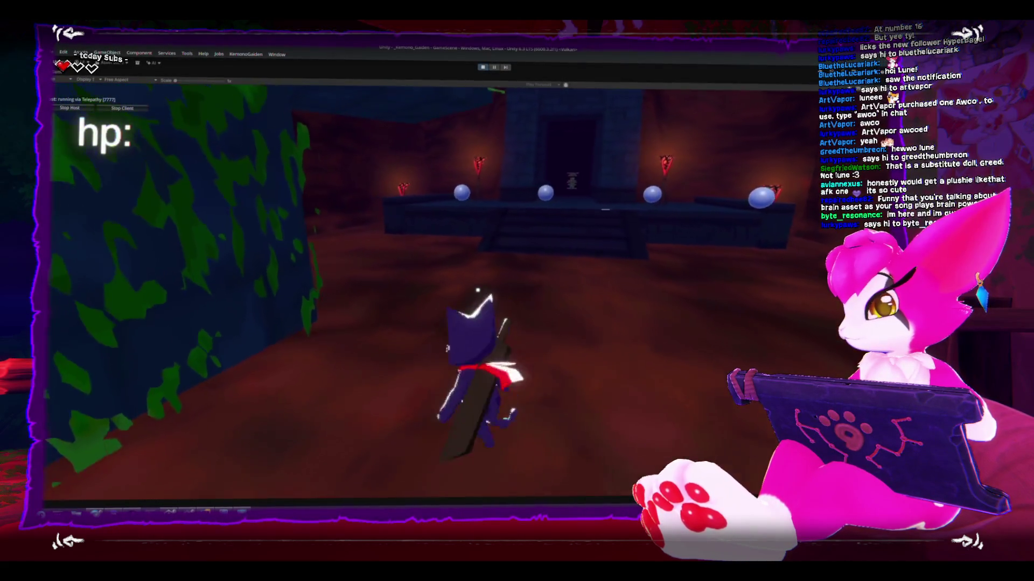
key("s")
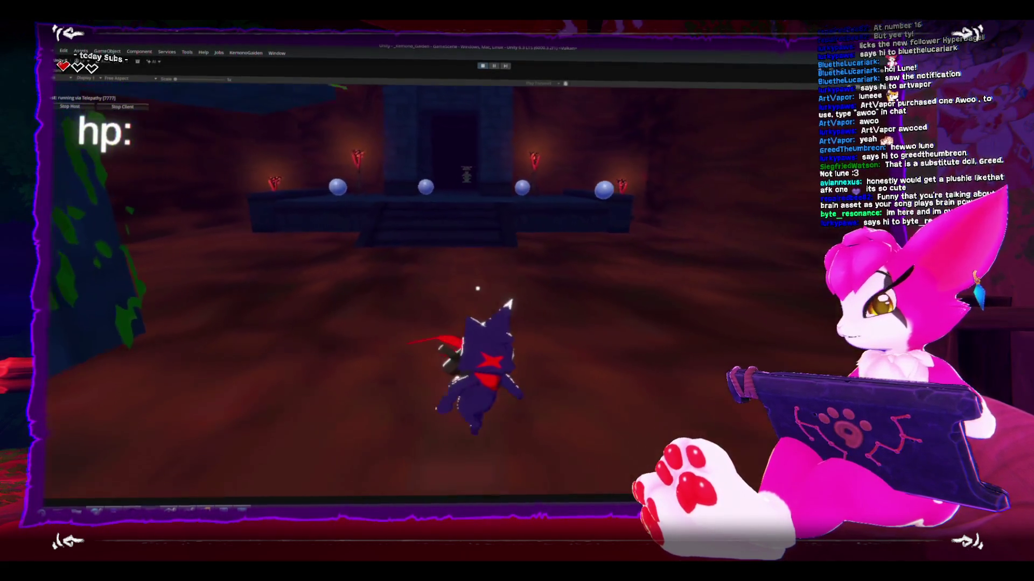
key("w")
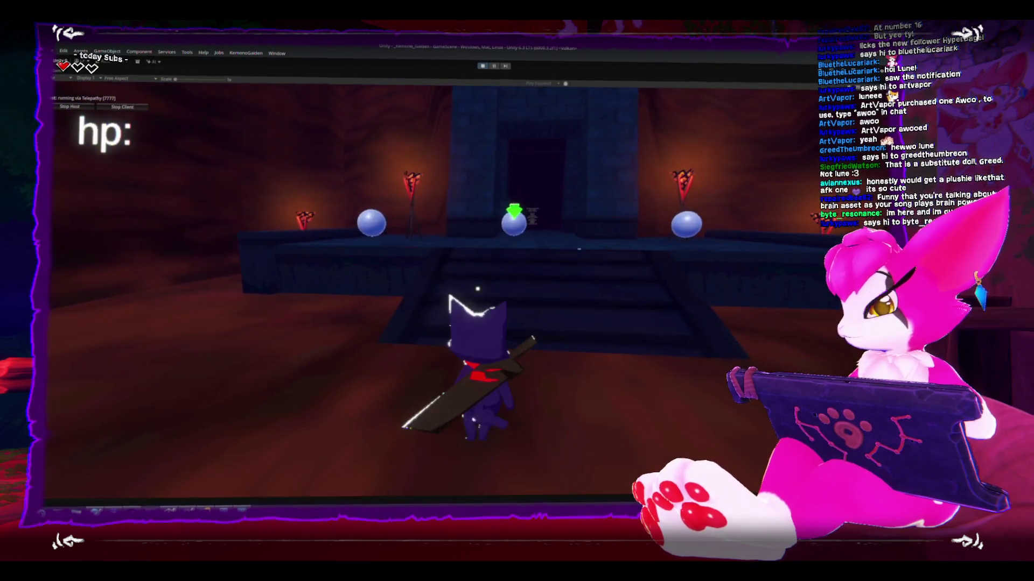
key("d")
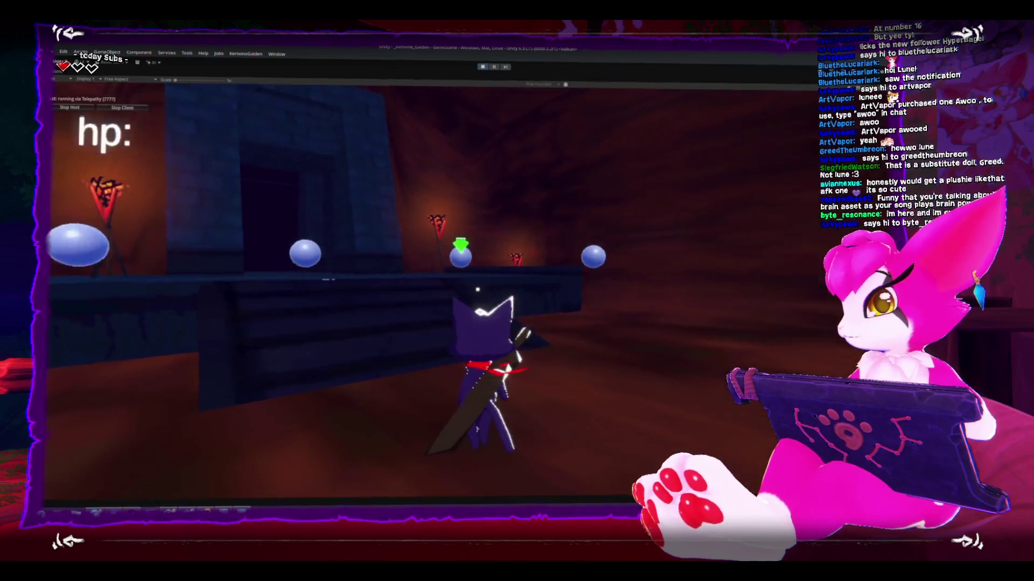
Steer the character around the orbs, torch-lit doorway and walls, then pause the game with Escape
key("a")
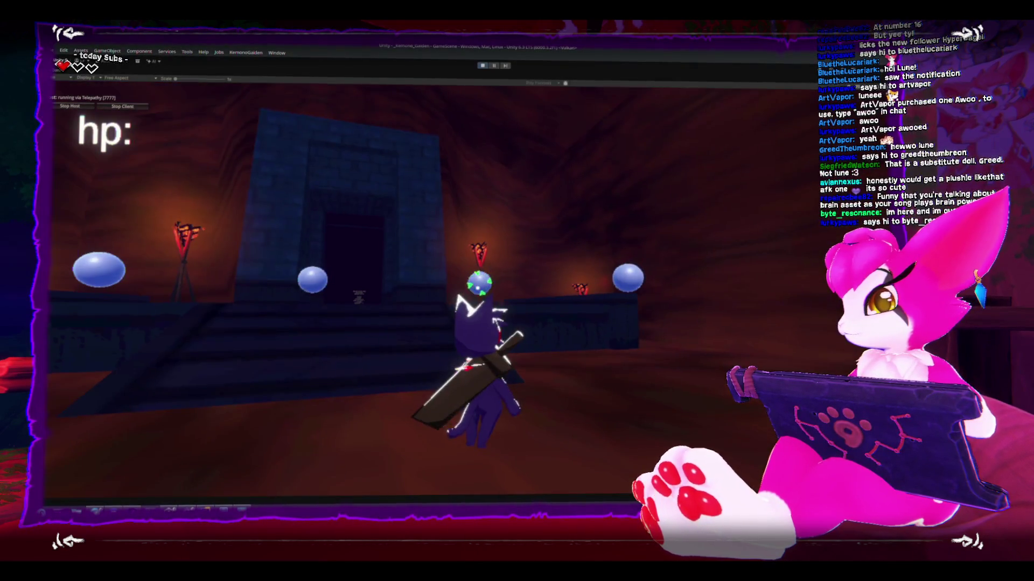
key("a")
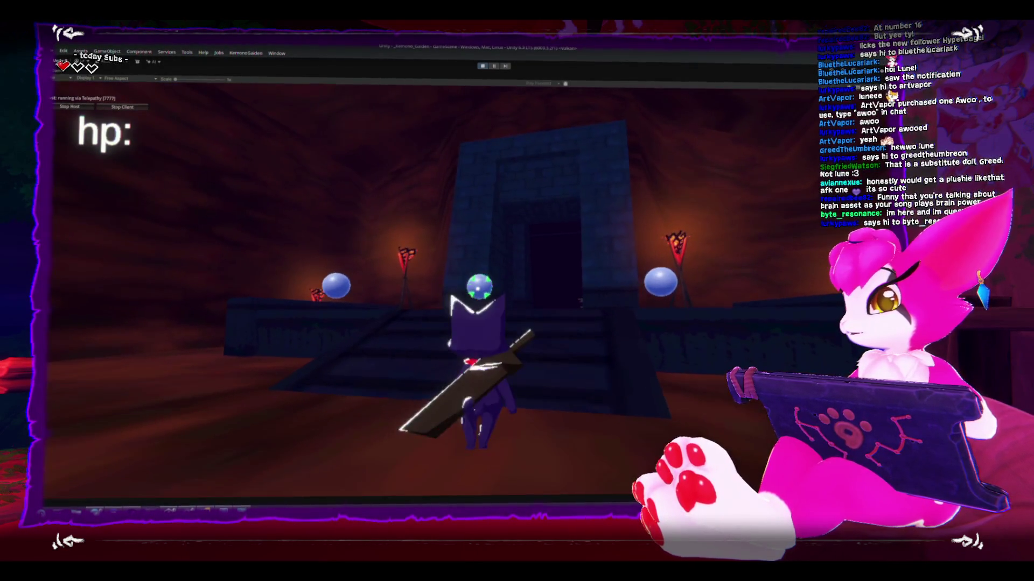
key("d")
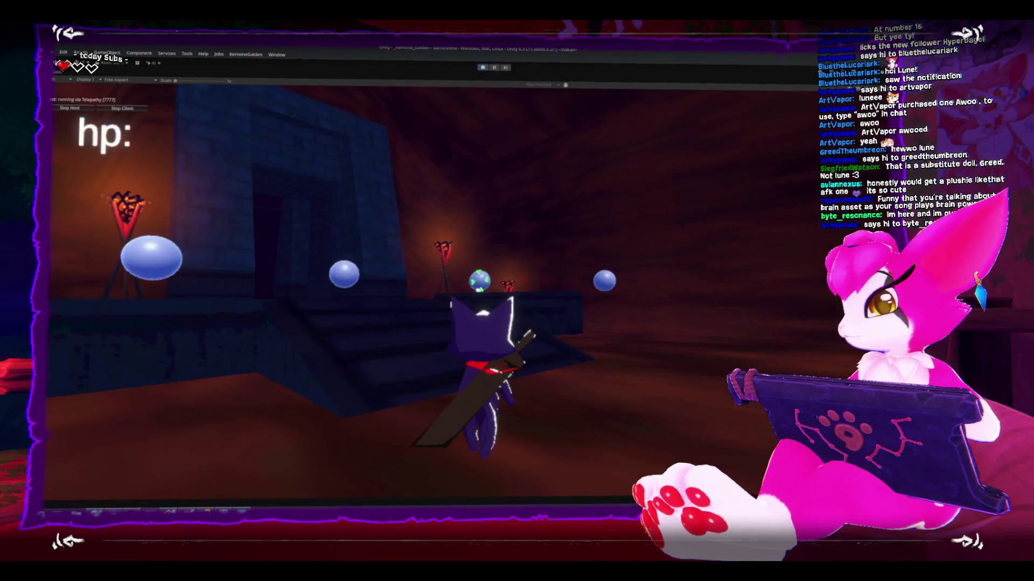
key("a")
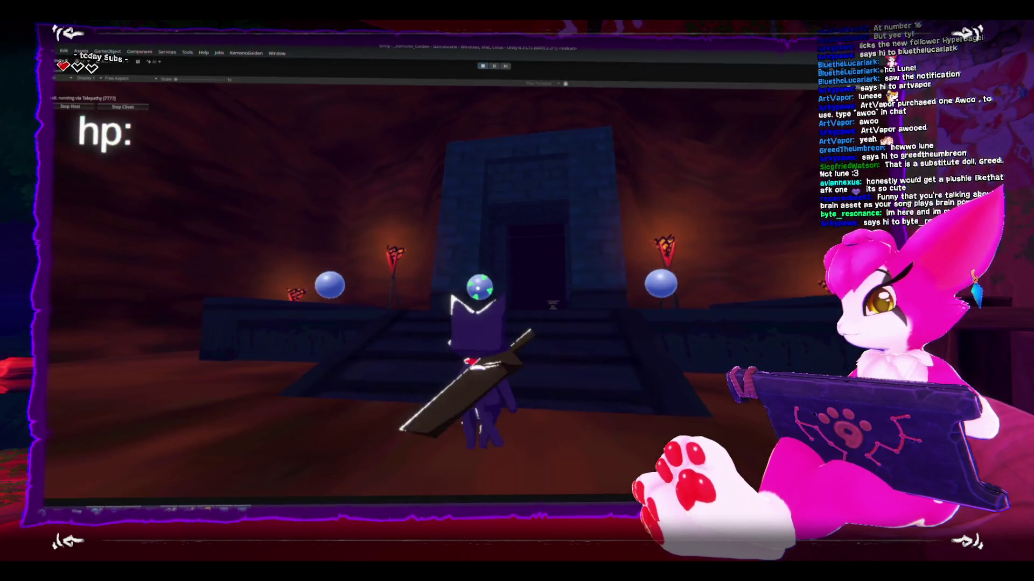
key("d")
key("a")
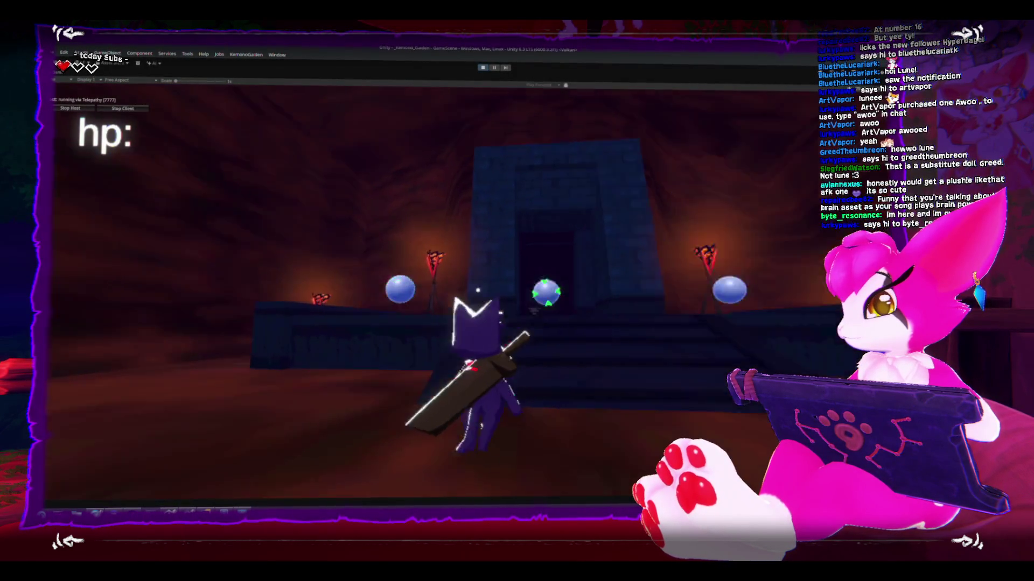
key("d")
key("a")
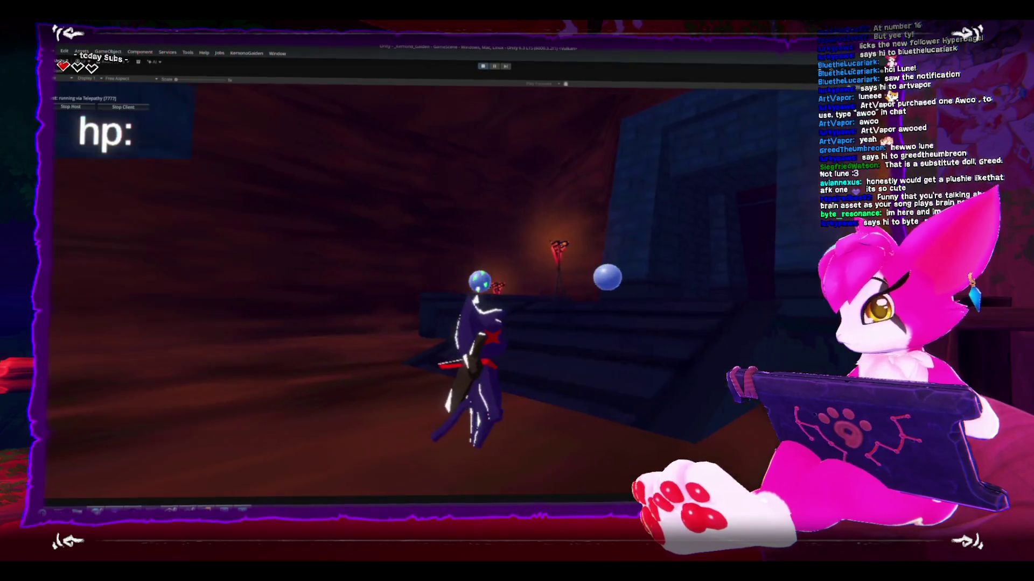
key("d")
key("a")
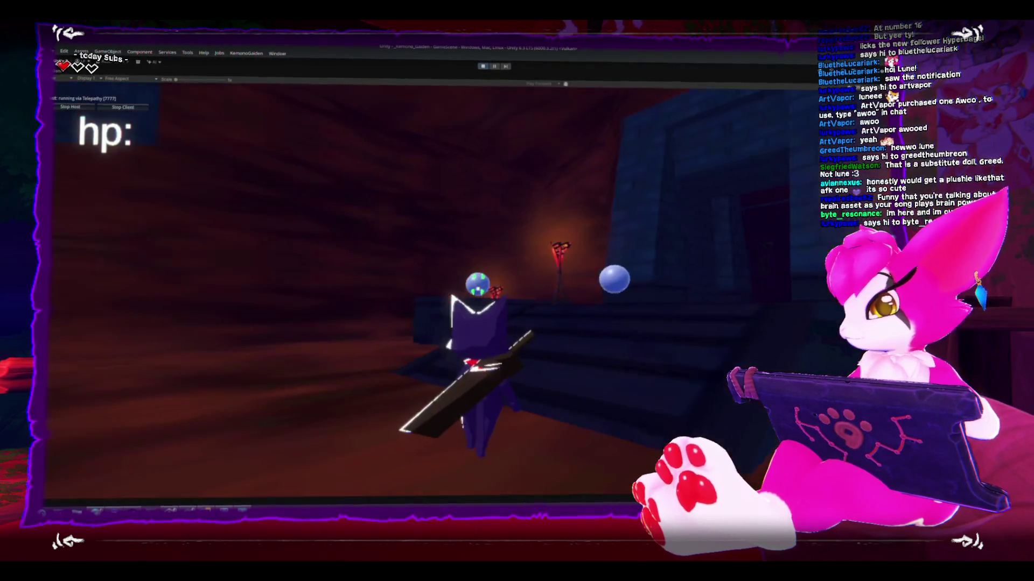
key("d")
key("a")
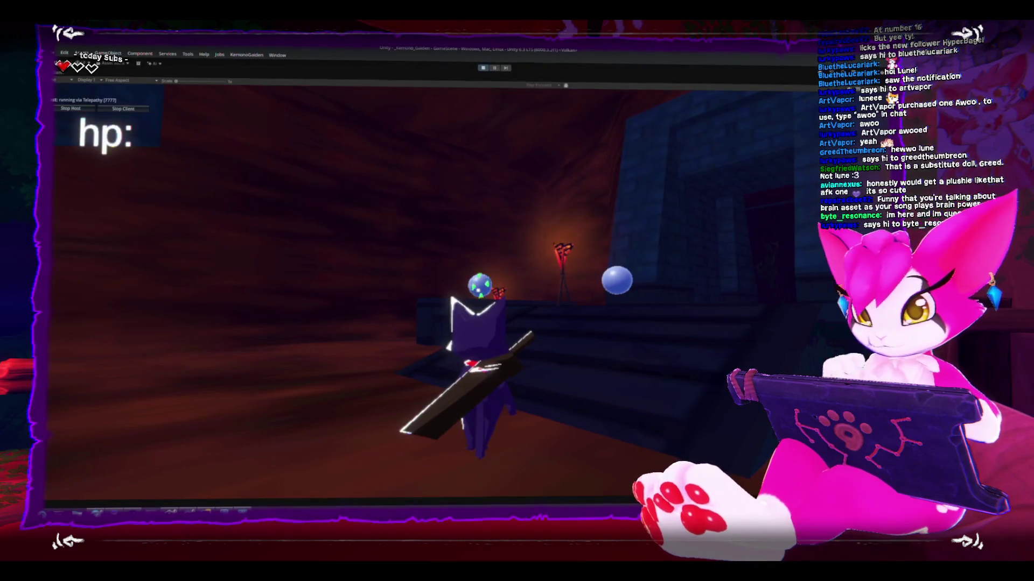
key("d")
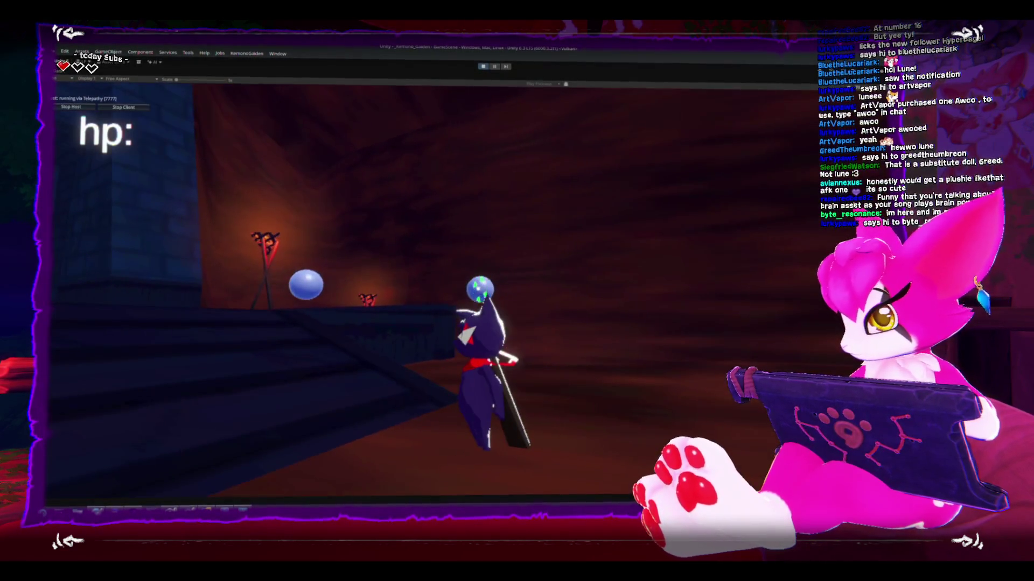
key("a")
key("d")
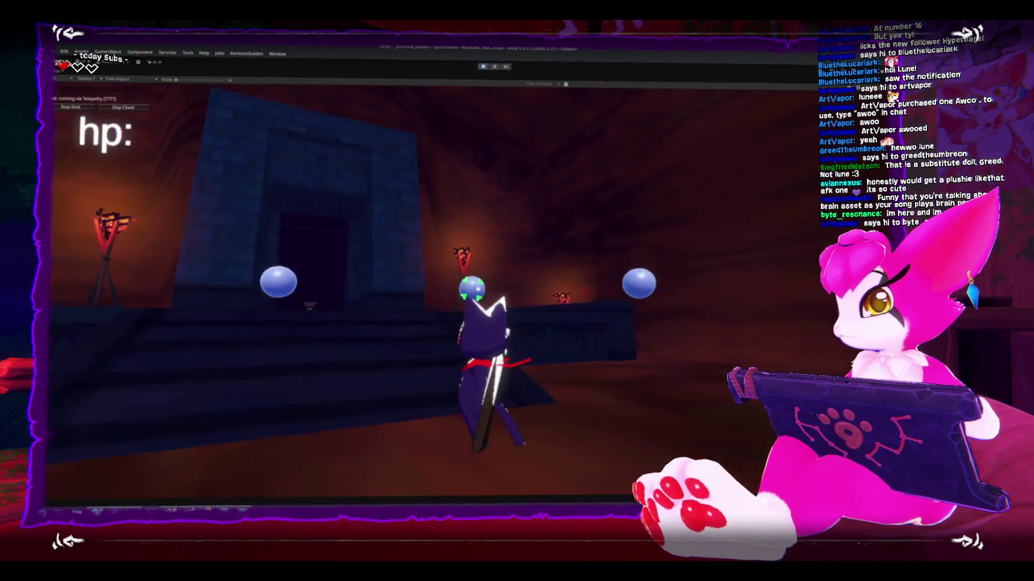
key("a")
key("d")
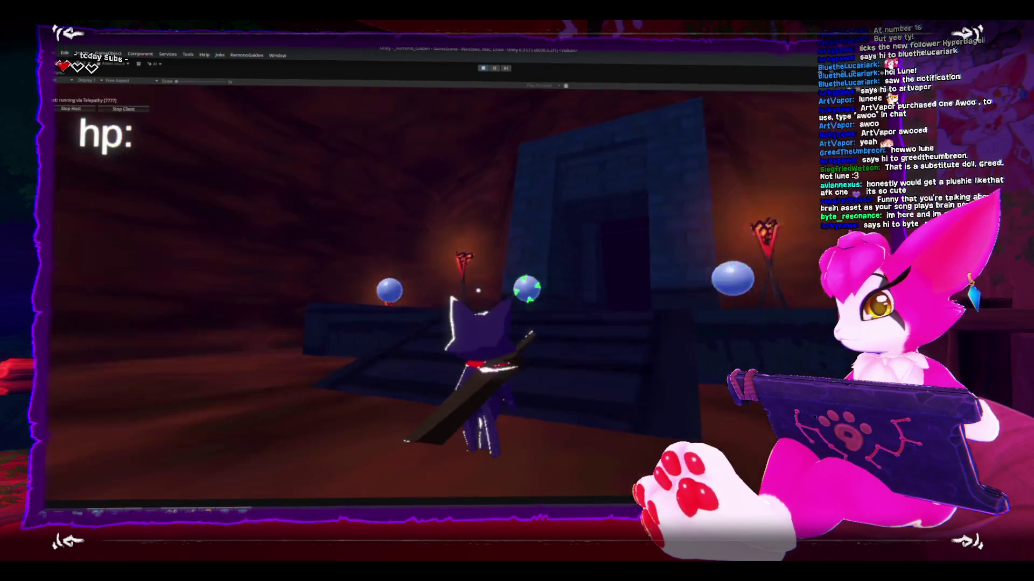
key("a")
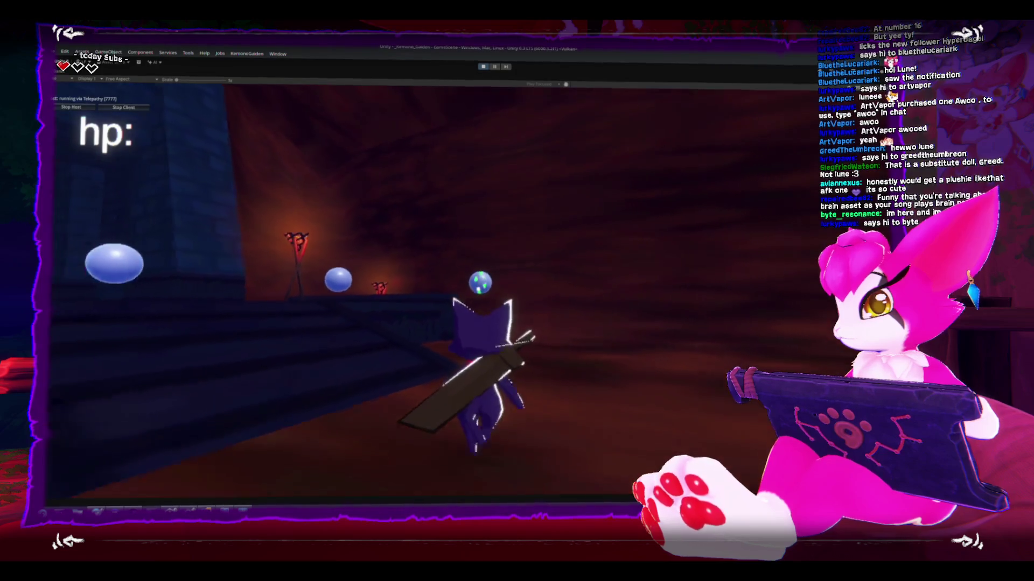
key("d")
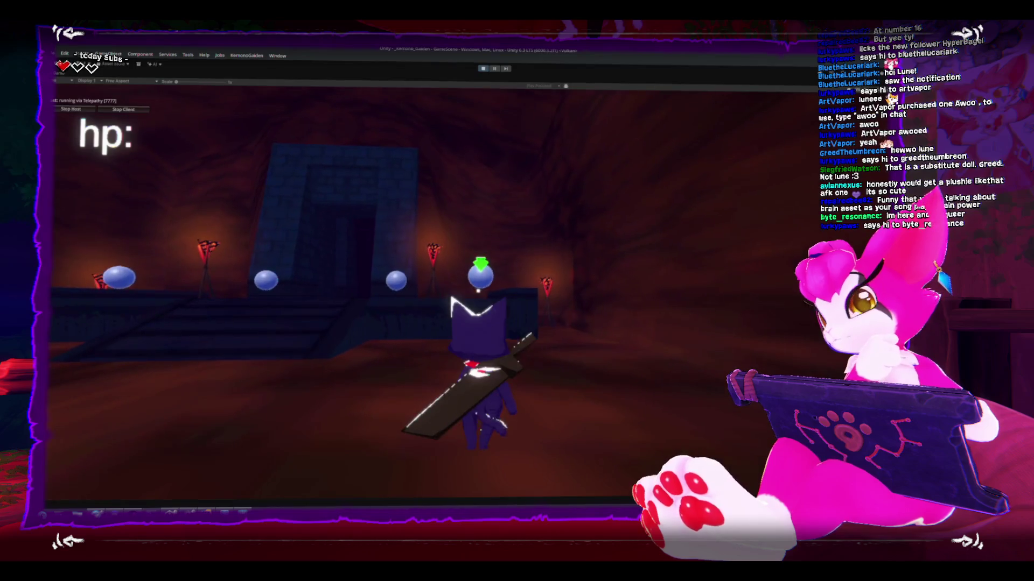
key("a")
key("d")
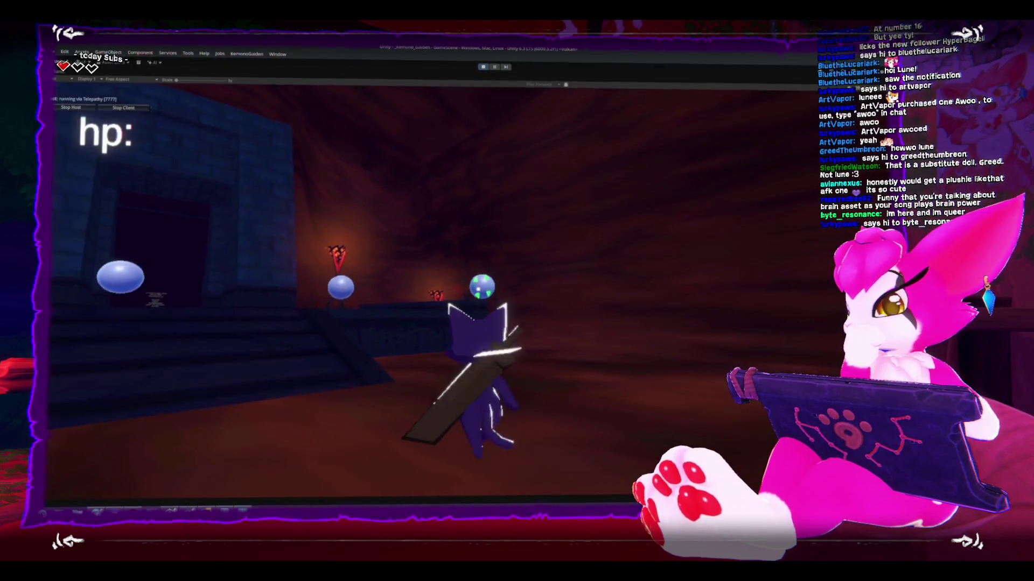
key("a")
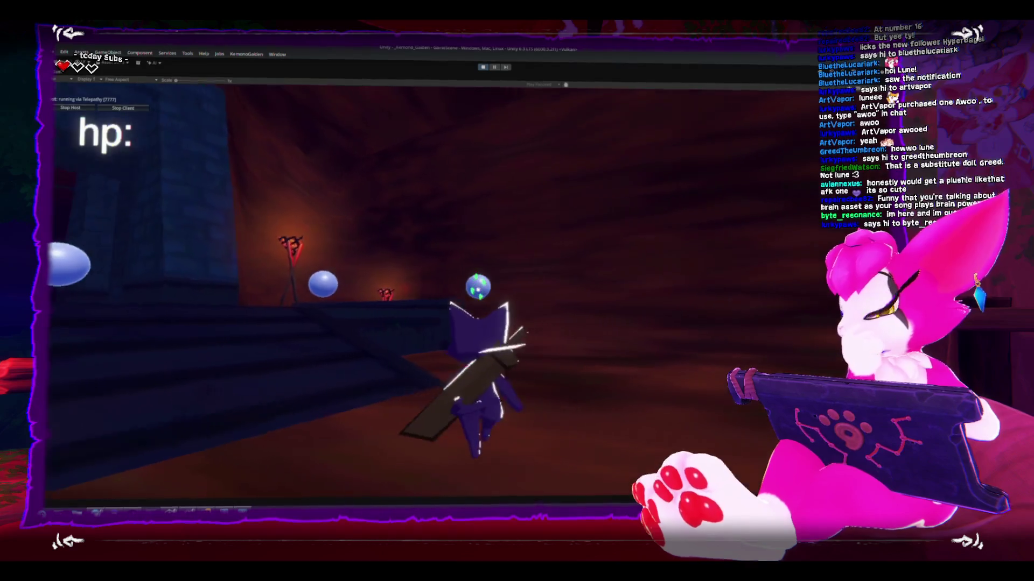
key("Escape")
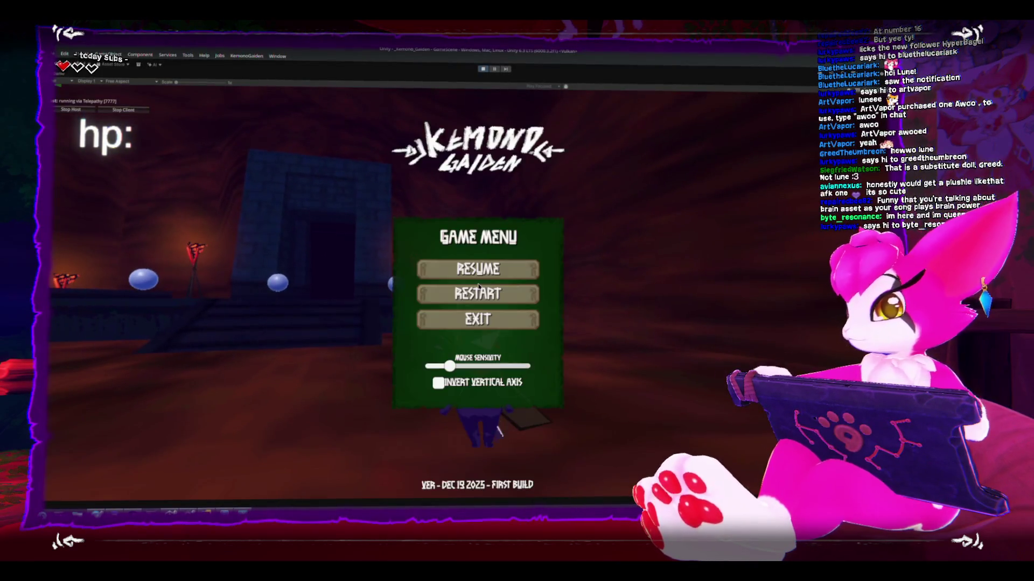
Choose EXIT in the Game Menu to reach the title screen and stop Play mode
left_click(447, 315)
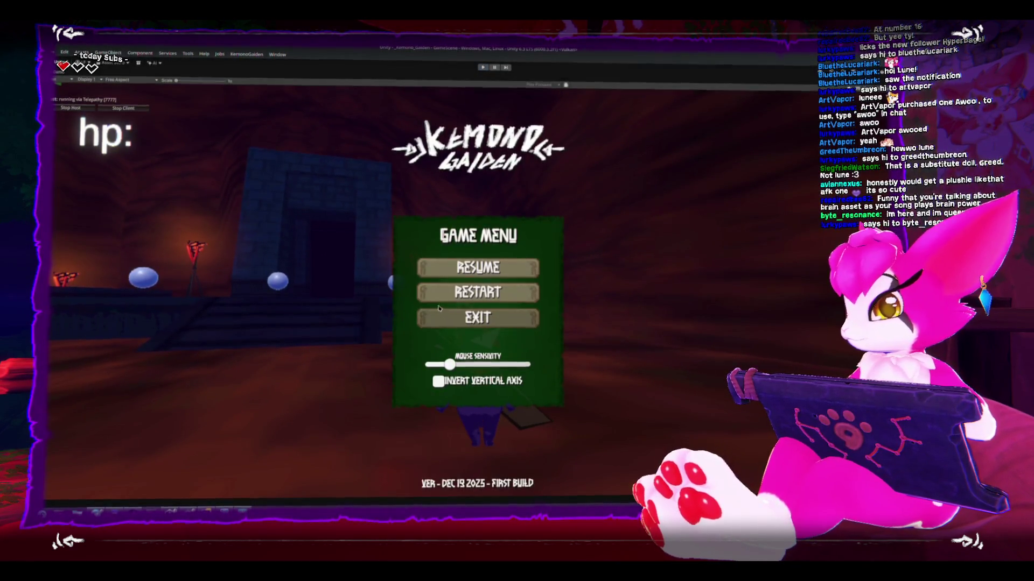
left_click(458, 377)
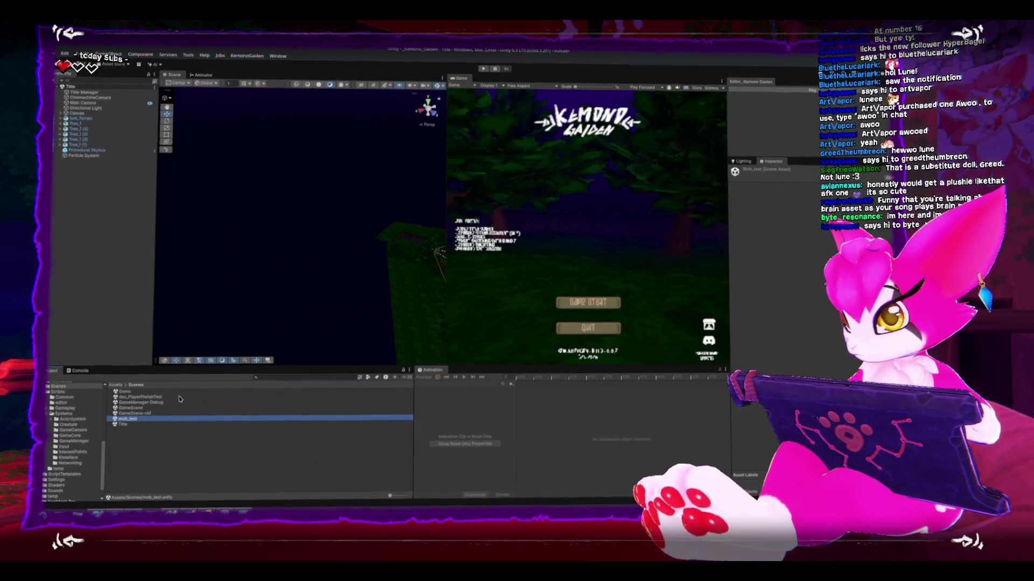
Rename the mob_test scene to dev_mob_test and open it
left_click(144, 420)
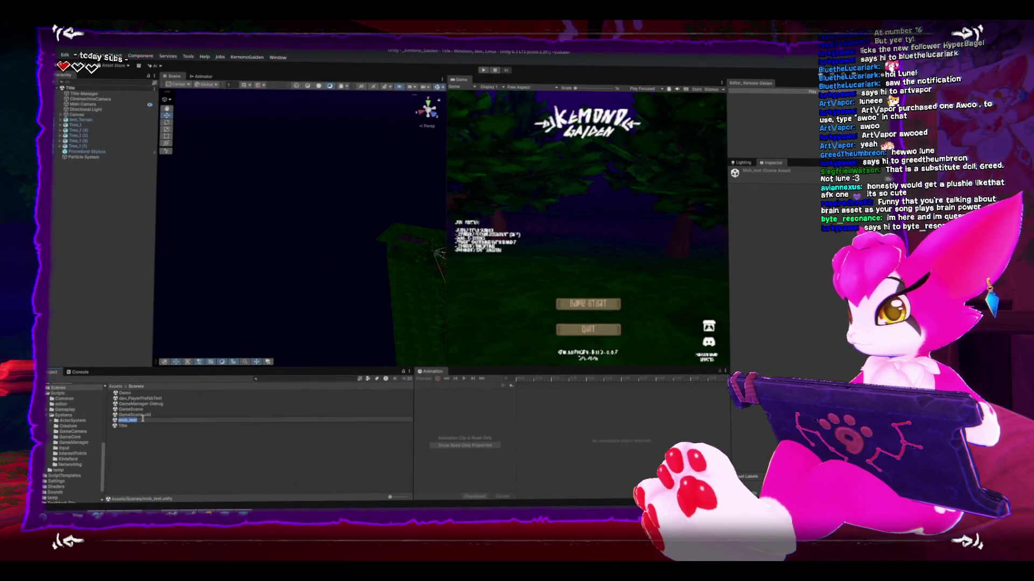
type("dev_")
key("Return")
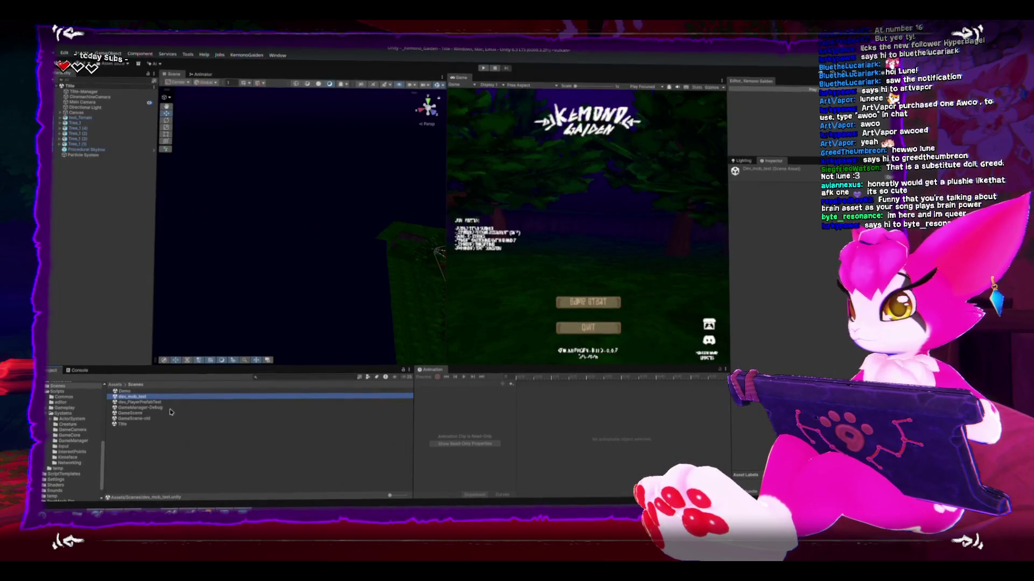
left_click(193, 426)
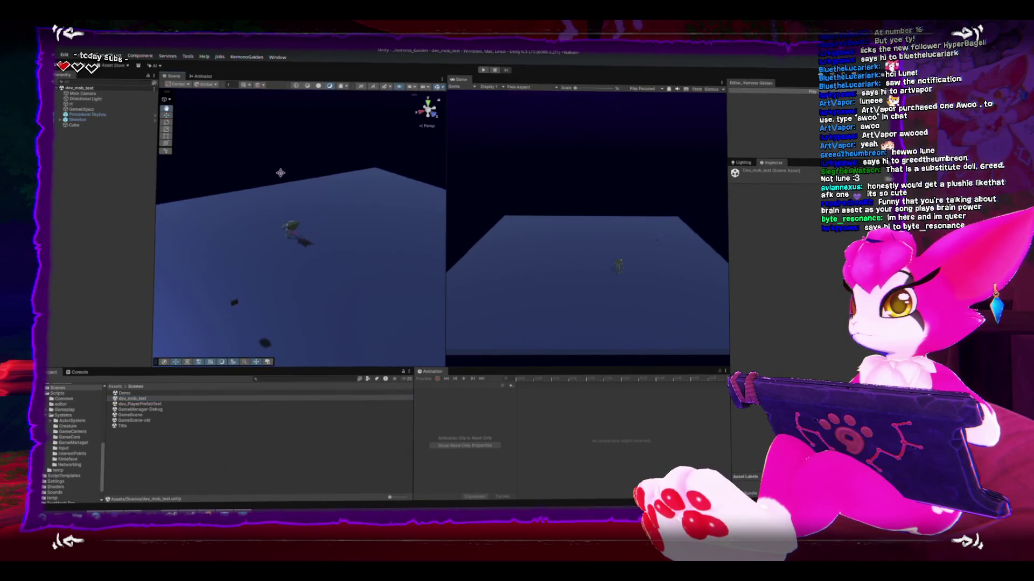
Frame the Cube in the Scene view and browse to the Scripts/Systems/Creature folder
left_click(228, 315)
scroll(303, 208, "up", 3)
key("f")
scroll(303, 209, "down", 3)
left_click(68, 424)
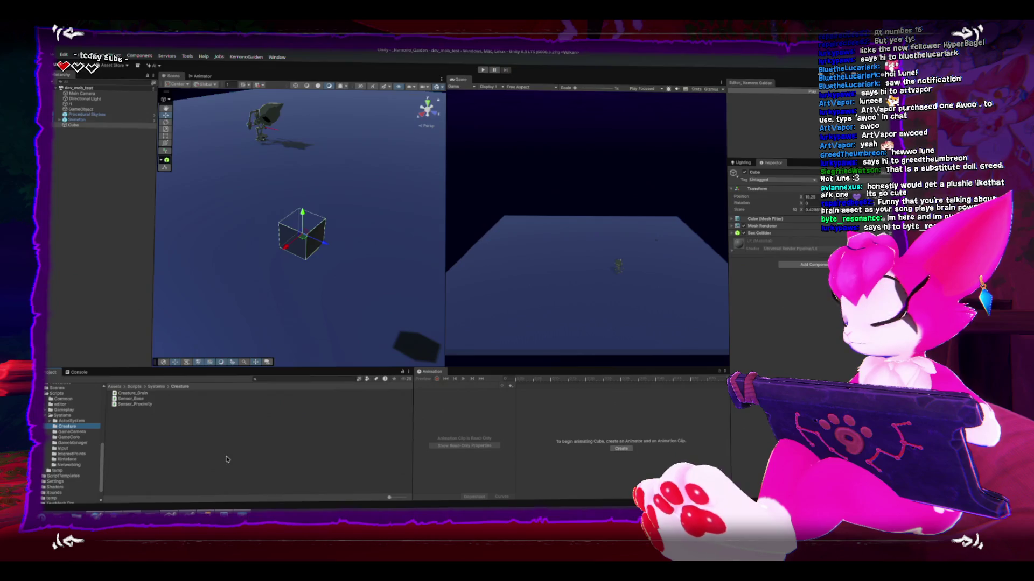
right_click(229, 458)
Create a MonoBehaviour script named Proximity_InterestPoint in the Creature folder and open it in Rider
mouse_move(286, 256)
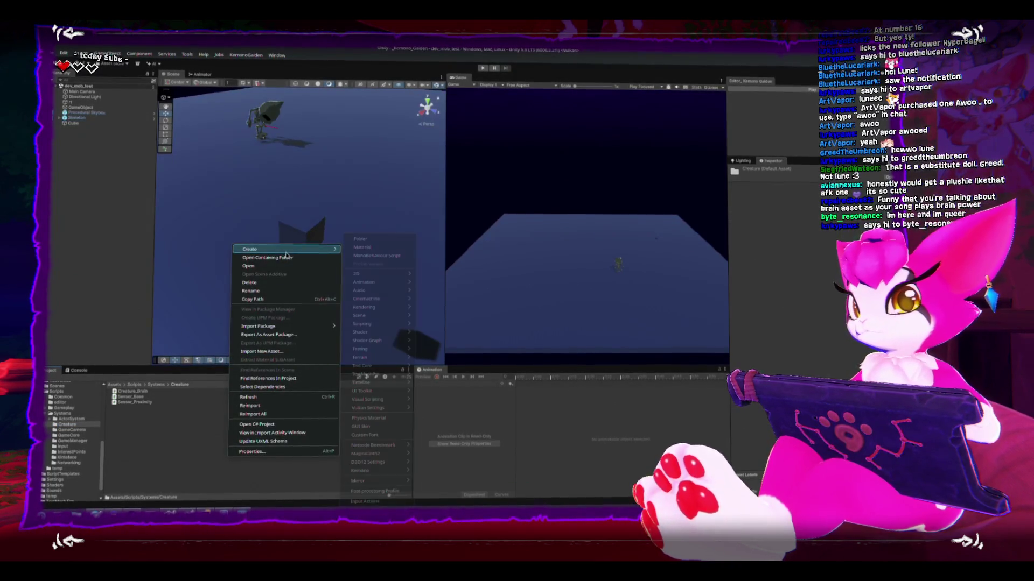
left_click(369, 256)
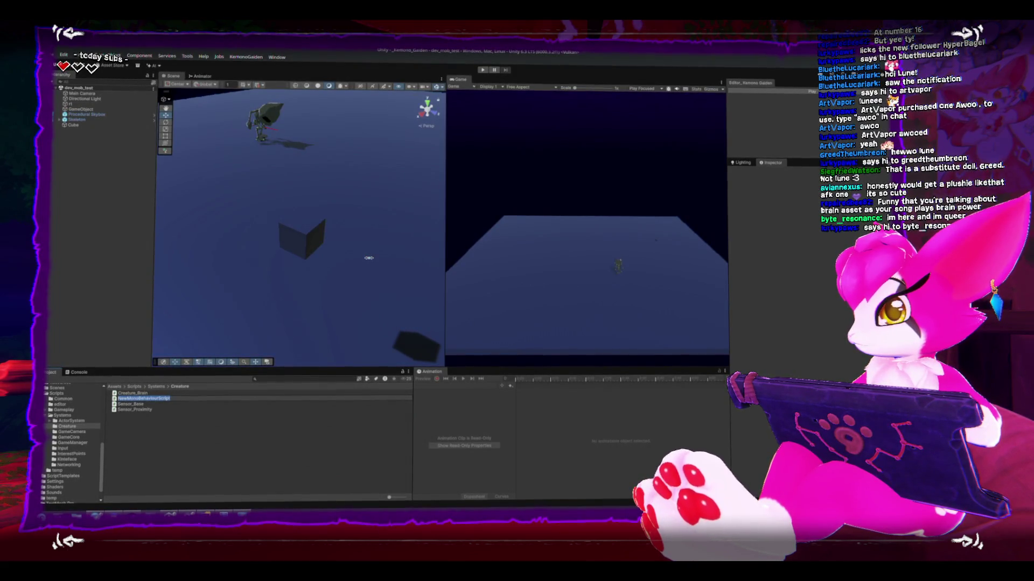
type("Proximity")
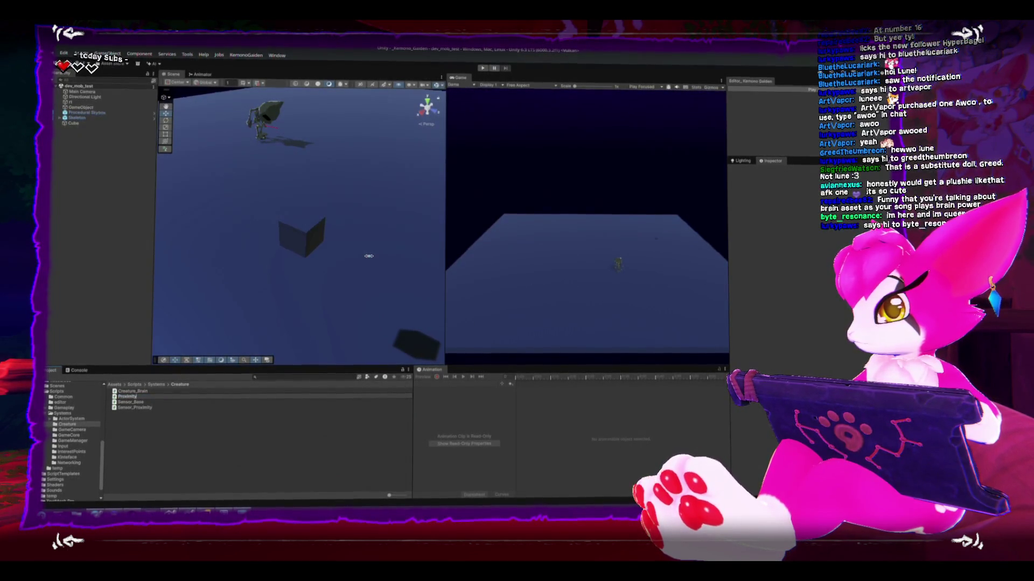
type("_Inter")
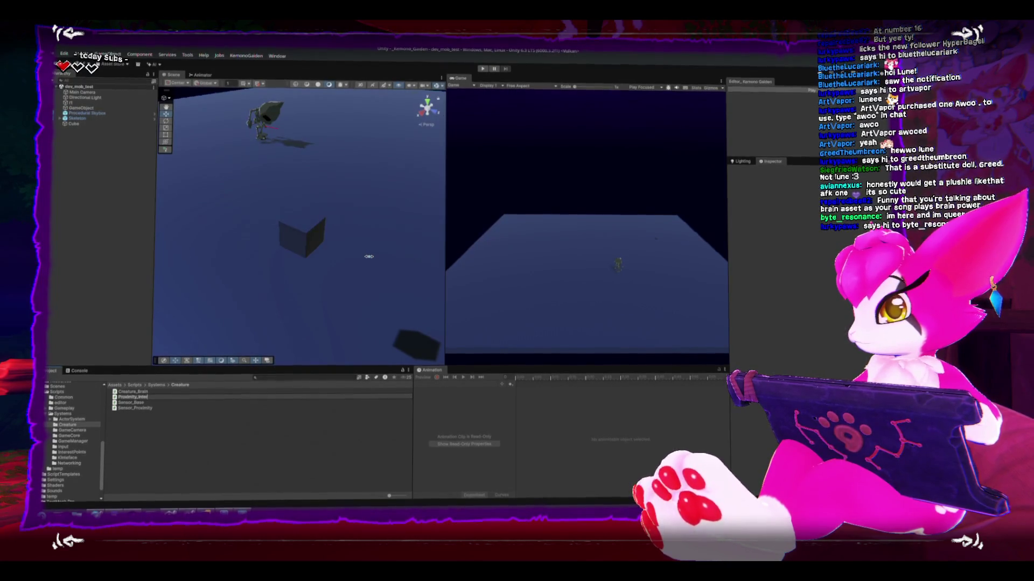
type("estPoint")
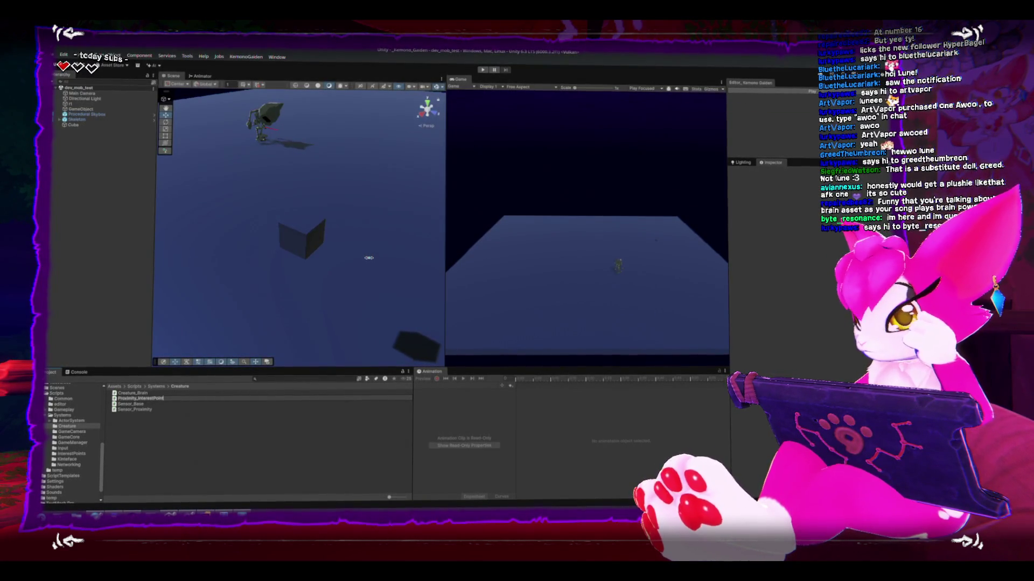
key("Return")
left_click(351, 256)
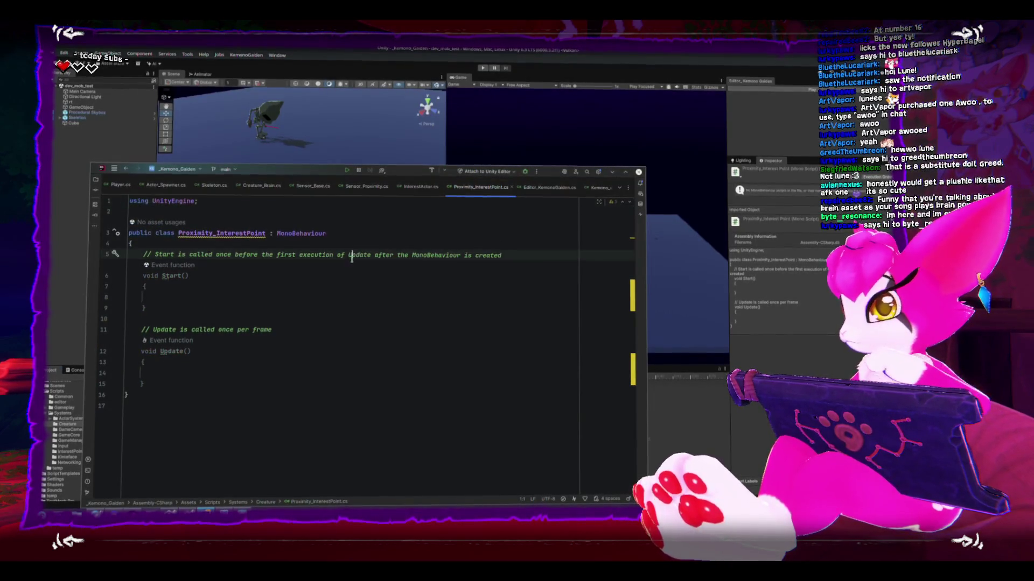
Delete the Start and Update stubs from Proximity_InterestPoint and let Unity recompile
left_click(345, 276)
left_click(195, 363)
mouse_move(194, 387)
left_mouse_down()
mouse_move(161, 386)
mouse_move(114, 318)
mouse_move(103, 258)
left_mouse_up()
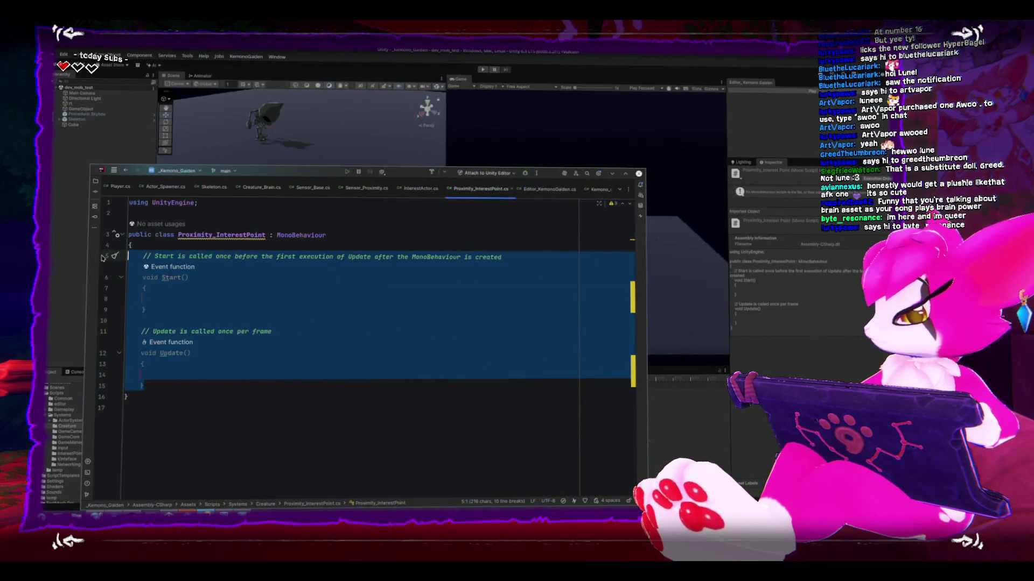
key("BackSpace")
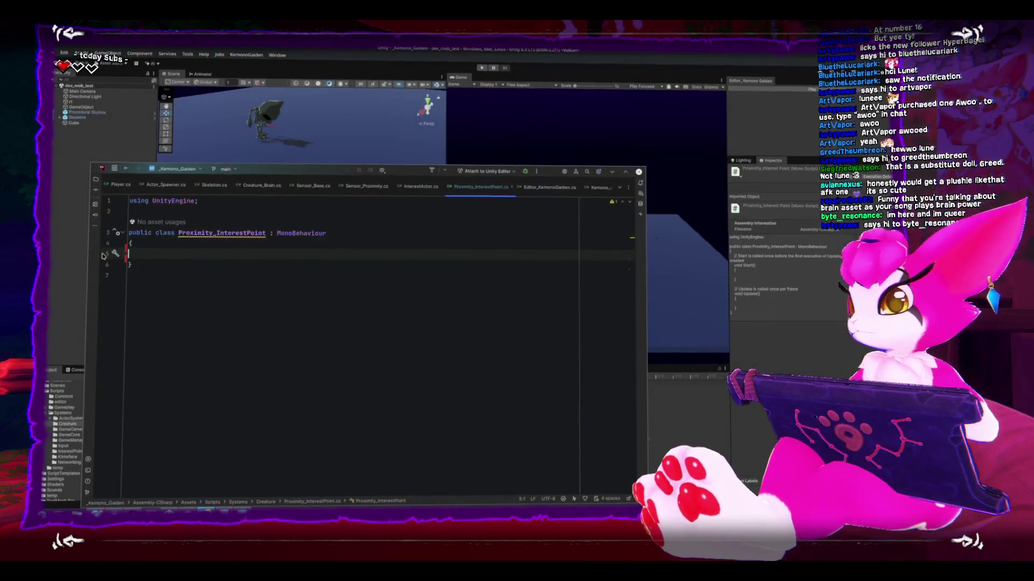
left_click(63, 269)
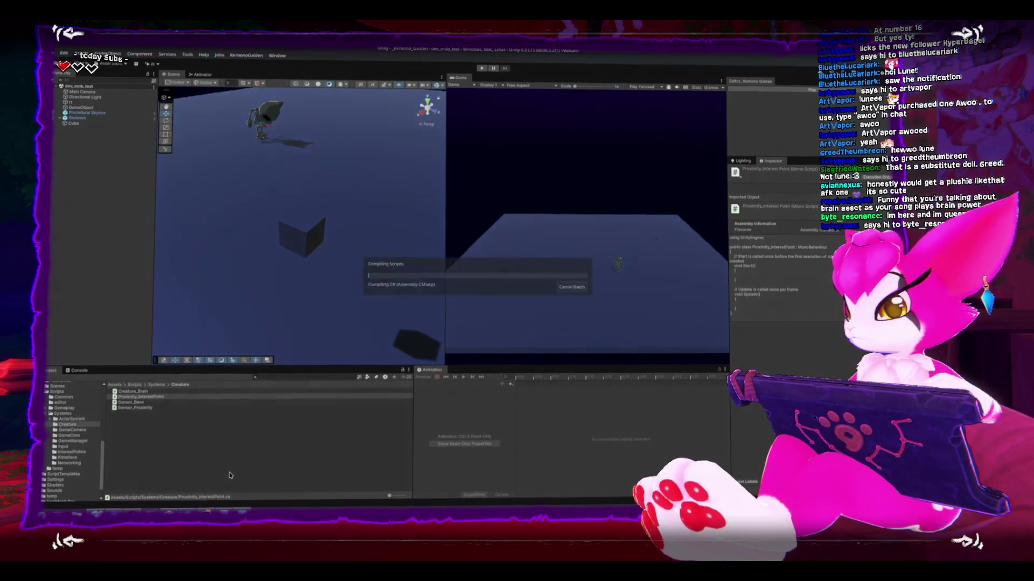
key("alt+Tab")
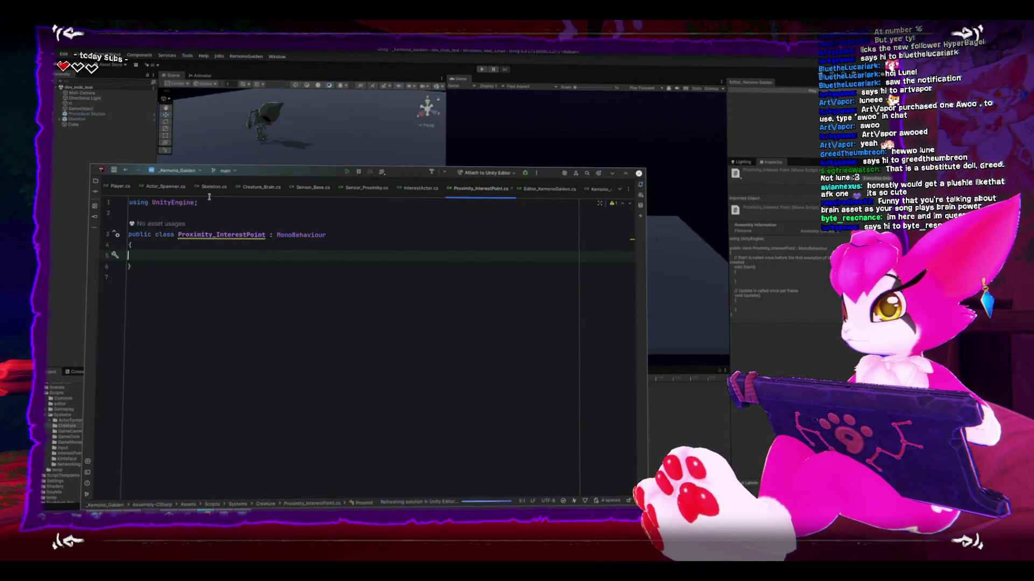
Close the Player, Actor_Spawner, Editor_KemonoGaiden, Kemono_editor, CoreReferences, UI_Targeting and NetworkManagerHUD editor tabs
left_click(134, 186)
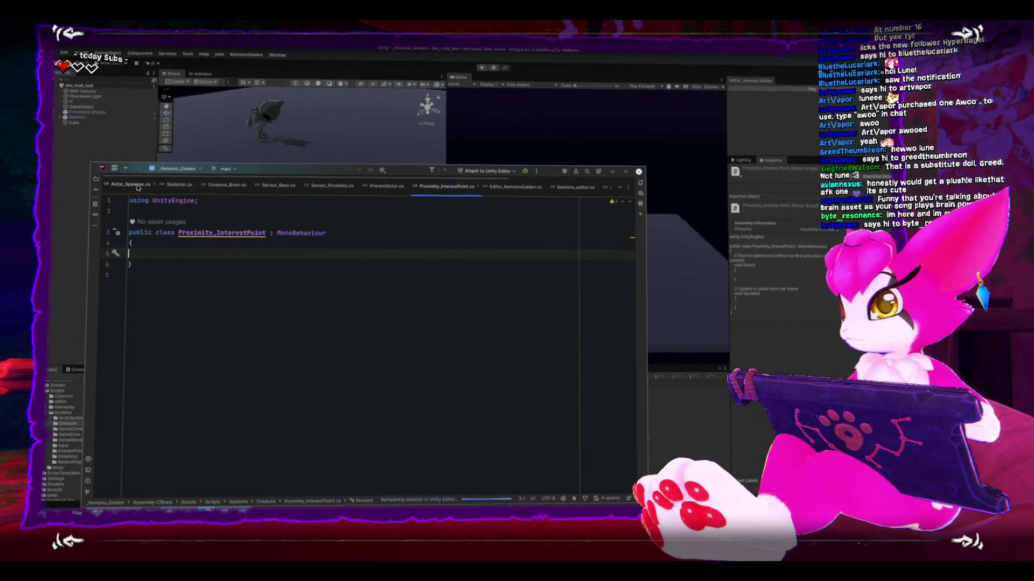
left_click(153, 186)
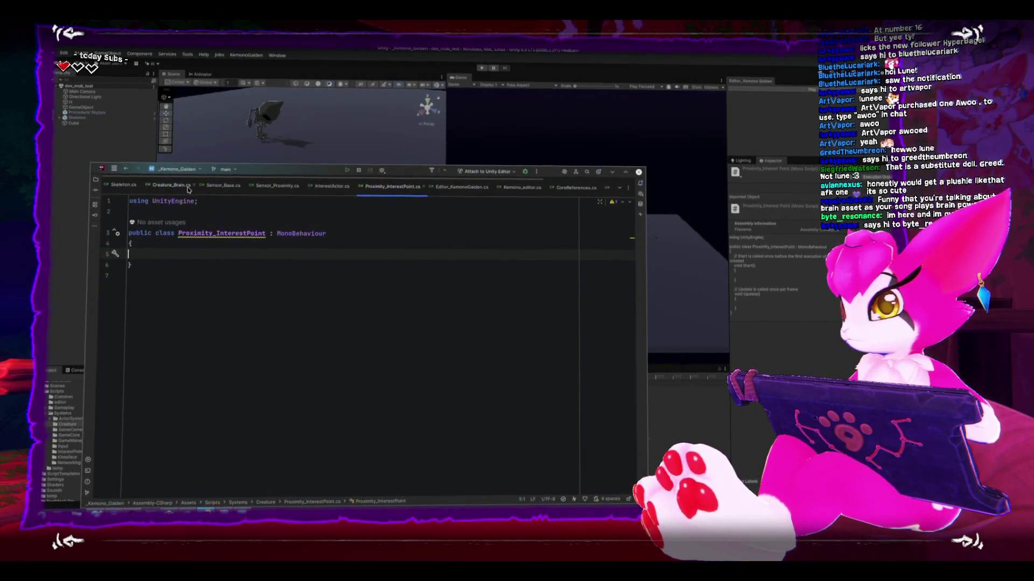
left_click(333, 186)
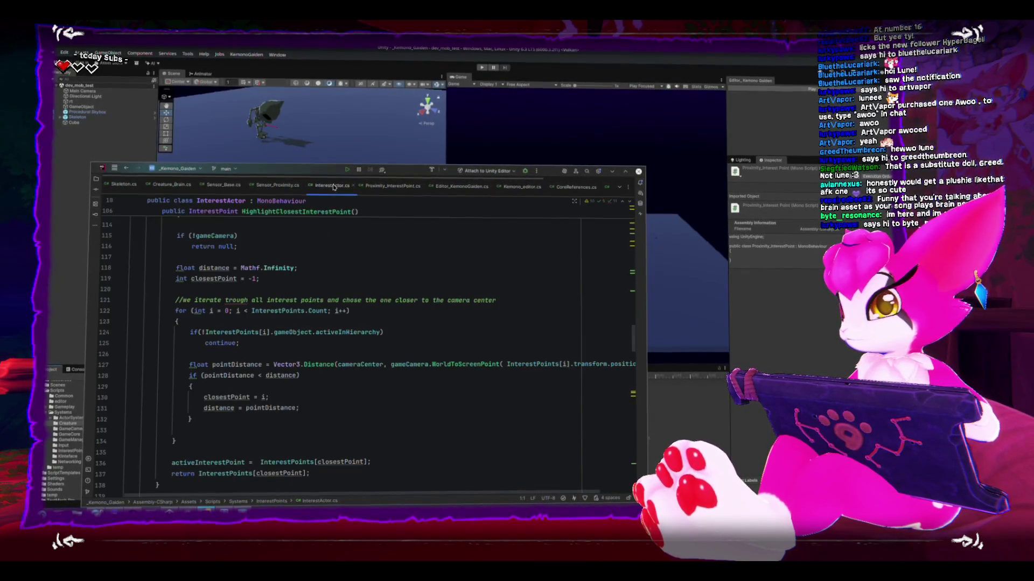
left_click(460, 187)
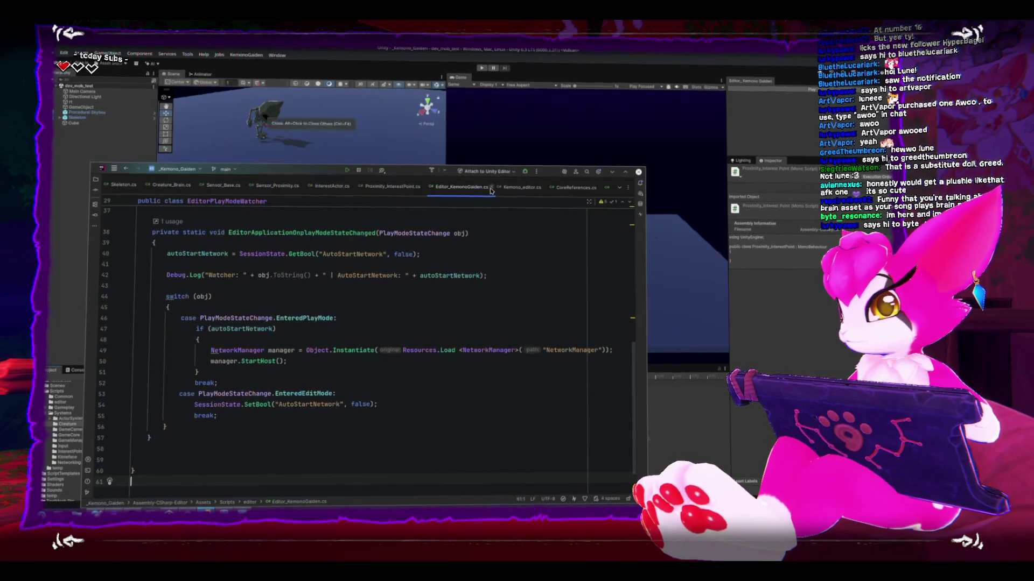
left_click(490, 187)
left_click(486, 190)
scroll(377, 323, "down", 1)
left_click(477, 187)
left_click(455, 188)
left_click(478, 188)
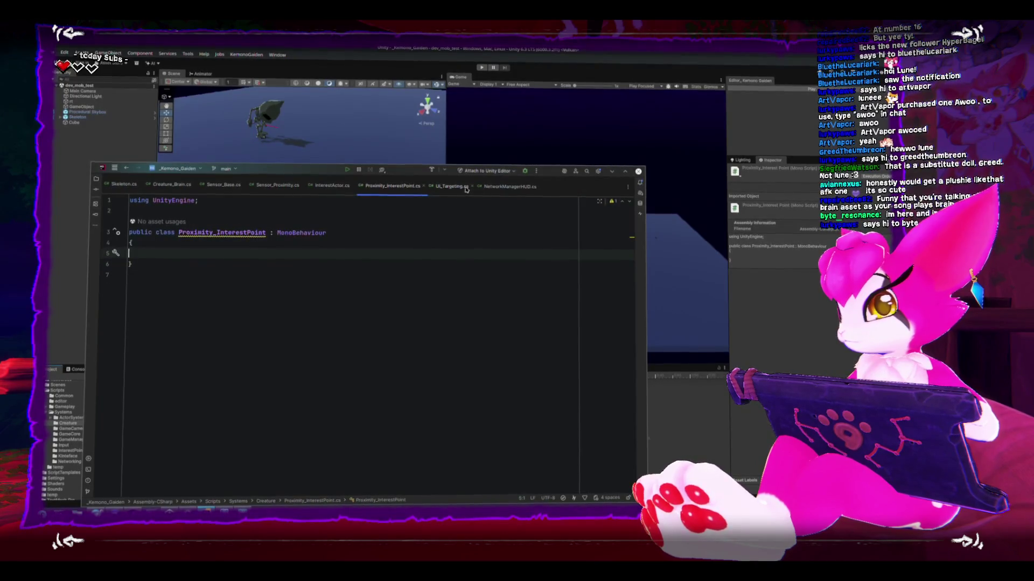
left_click(470, 187)
left_click(474, 188)
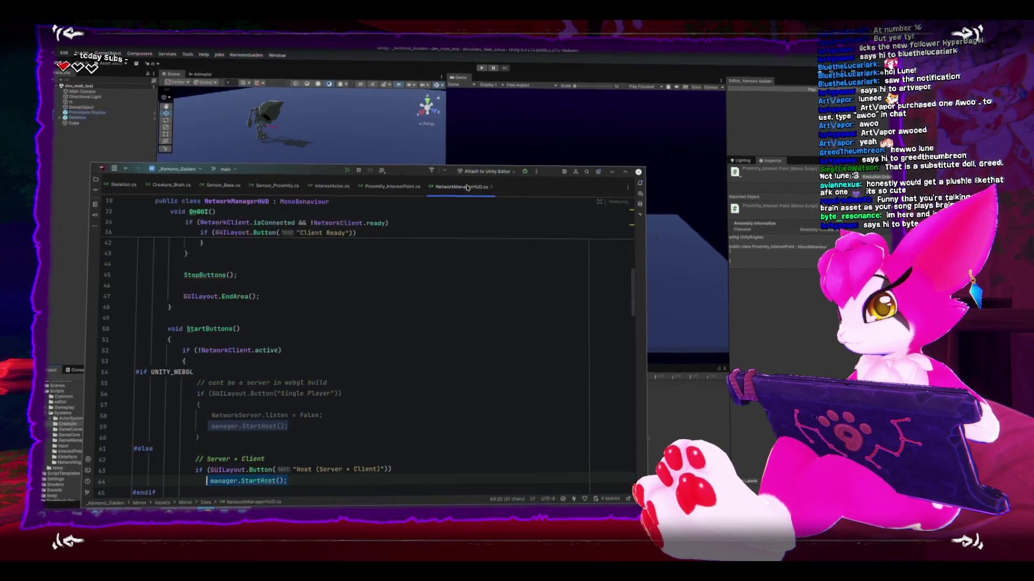
left_click(490, 187)
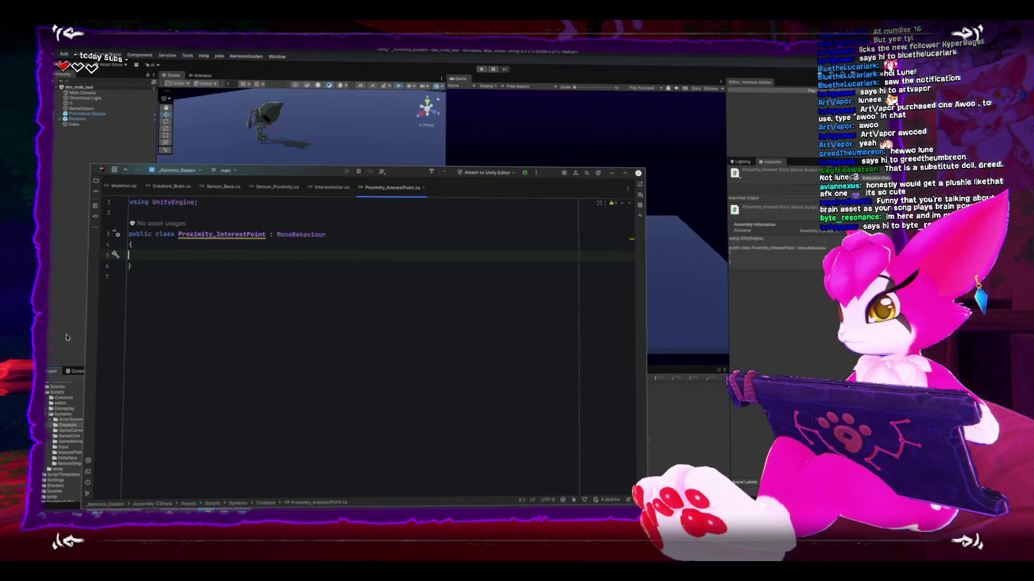
Back in Unity, collapse Systems and open the InterestPoints folder in the Project panel
left_click(66, 337)
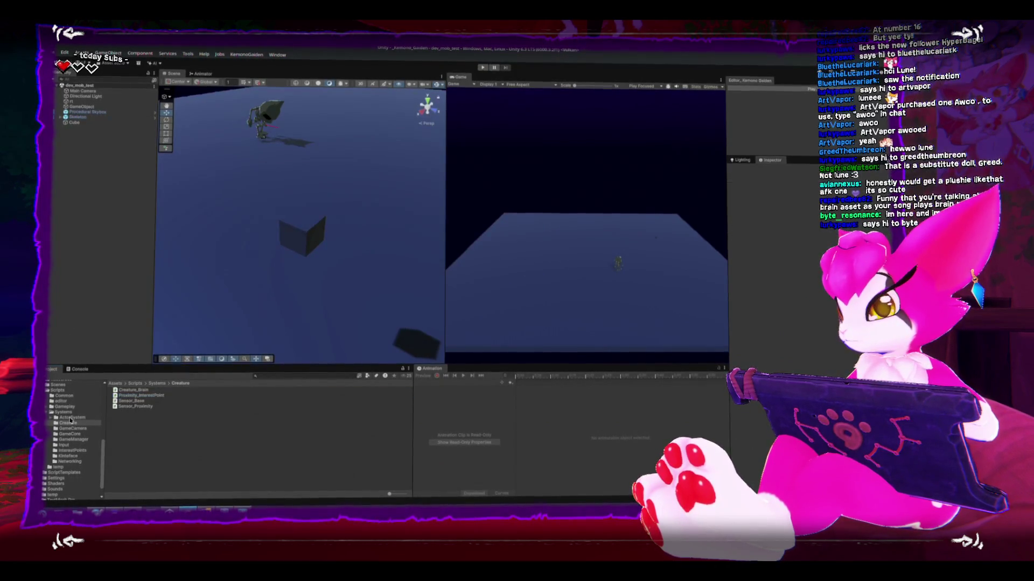
left_click(47, 412)
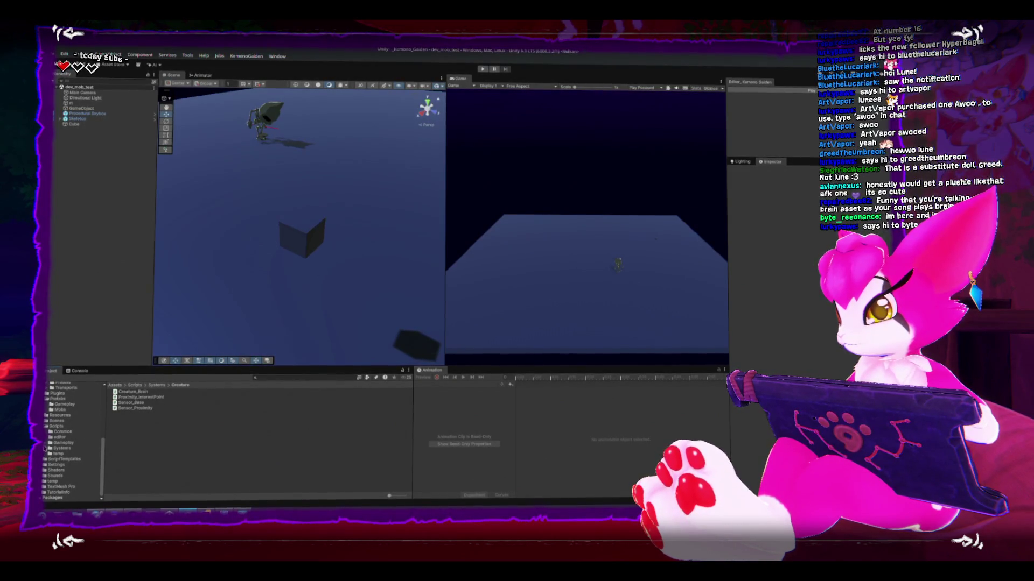
left_click(46, 448)
double_click(136, 424)
Open InterestPoint.cs in a maximized Rider window and read its highlight and target-lock Transform fields
double_click(131, 396)
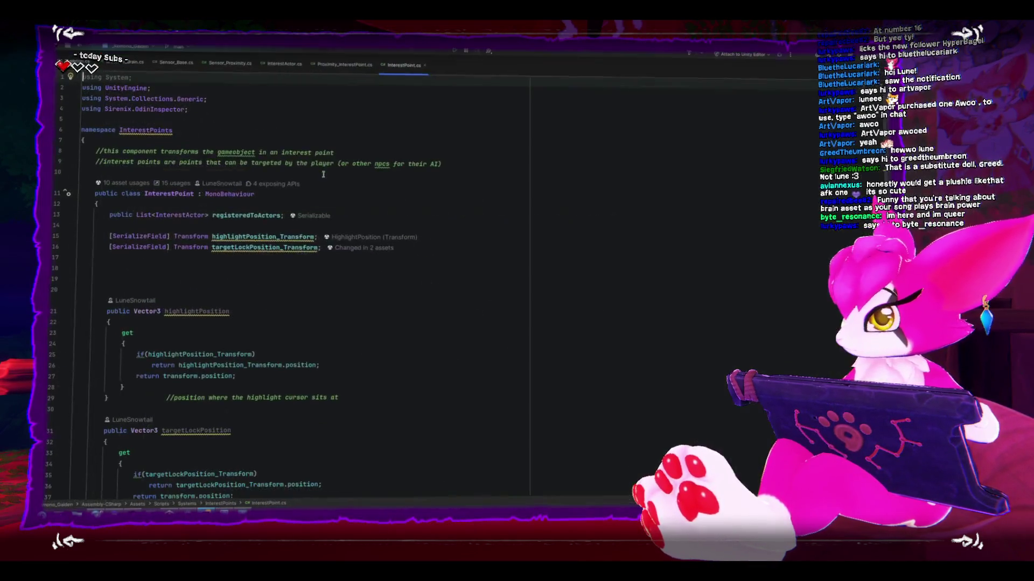
double_click(336, 182)
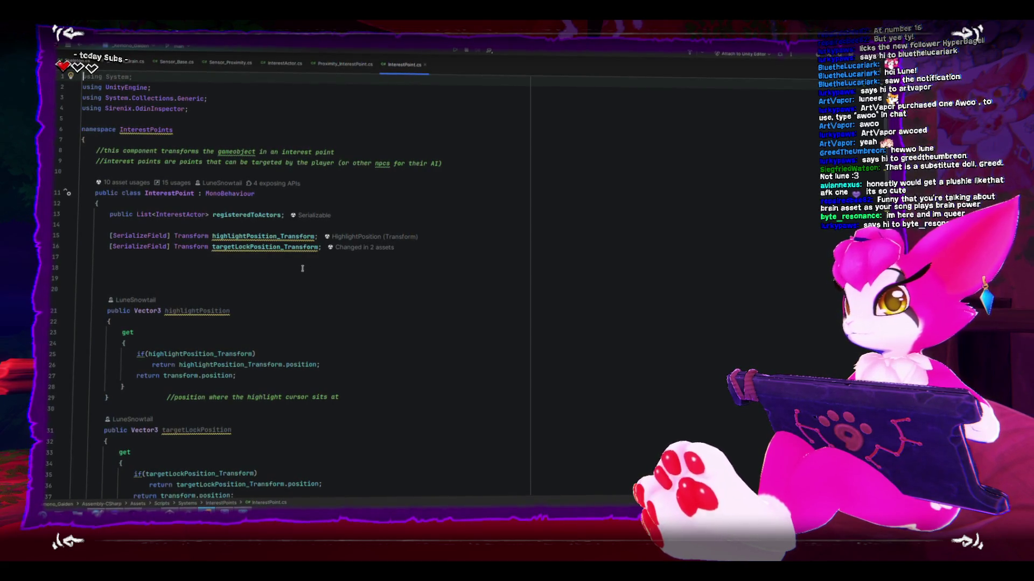
scroll(302, 268, "down", 2)
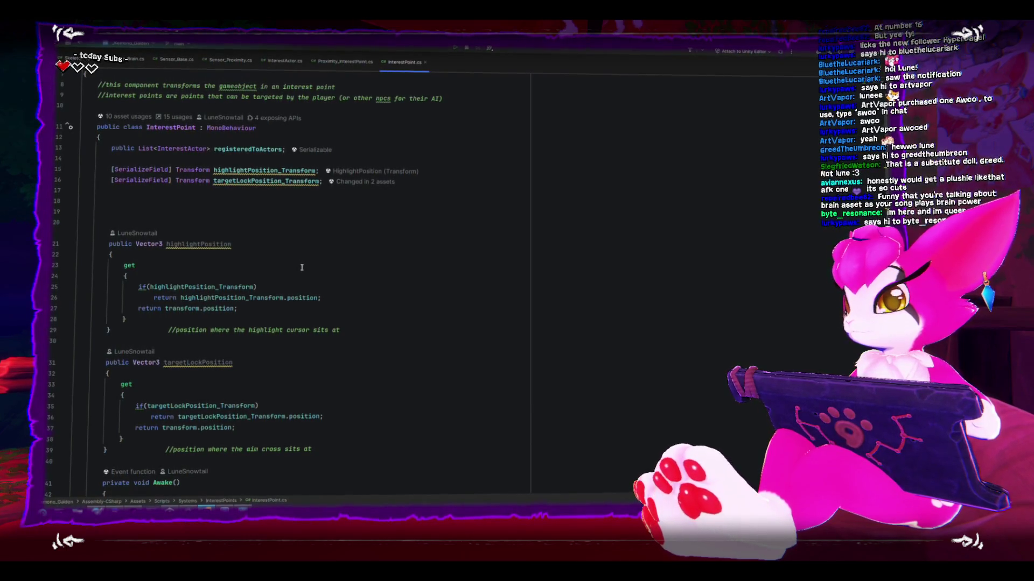
scroll(301, 267, "down", 2)
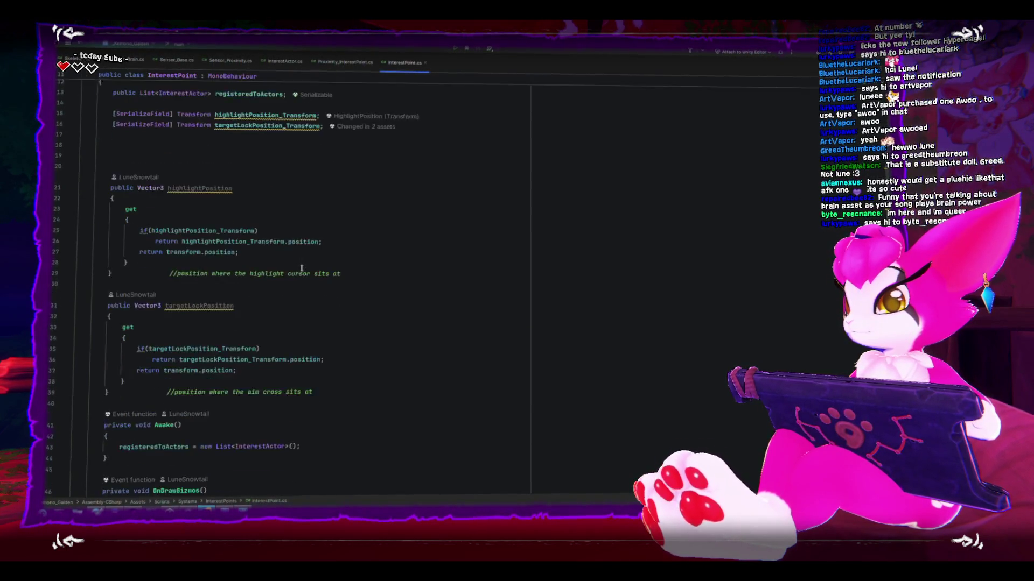
scroll(302, 269, "down", 1)
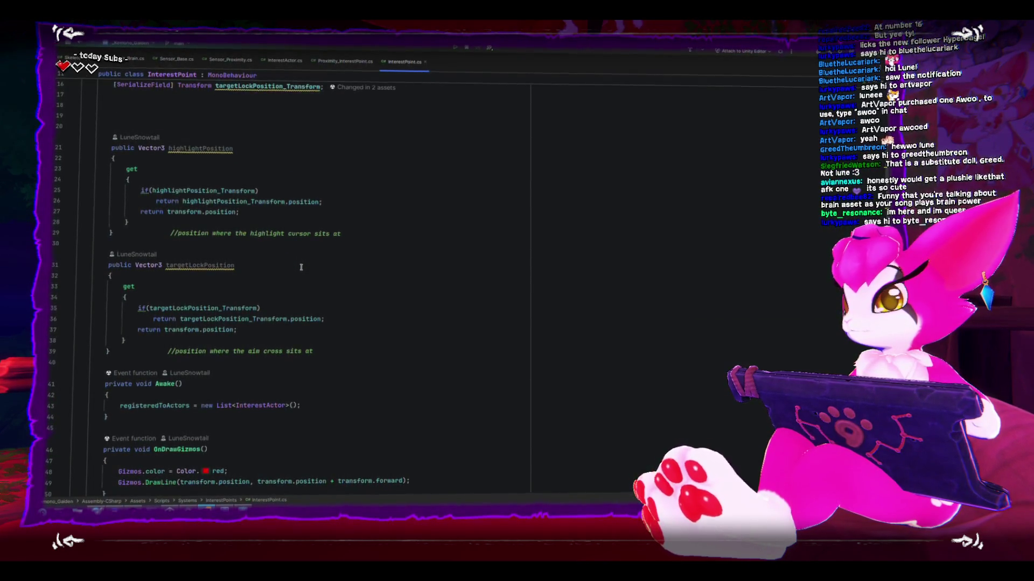
scroll(301, 268, "down", 5)
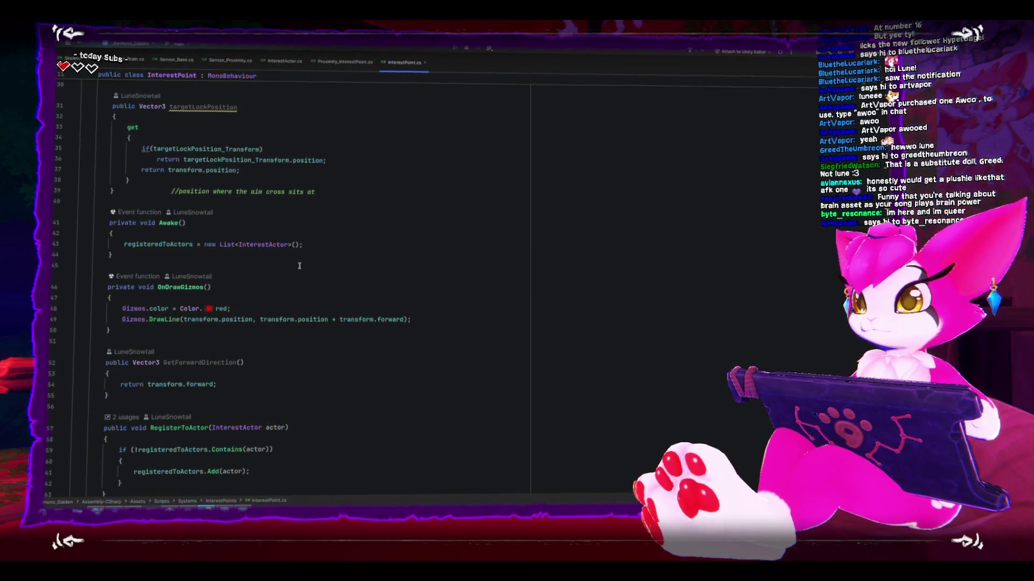
scroll(299, 267, "down", 3)
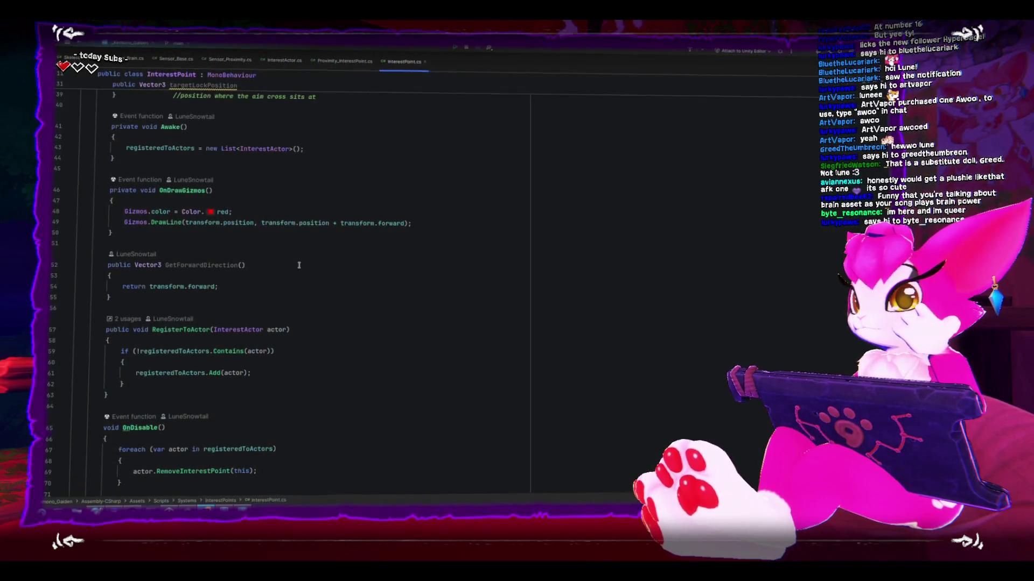
scroll(300, 264, "down", 2)
scroll(215, 243, "up", 12)
left_click(110, 201)
key("shift+Down")
key("shift+Down")
left_click(355, 276)
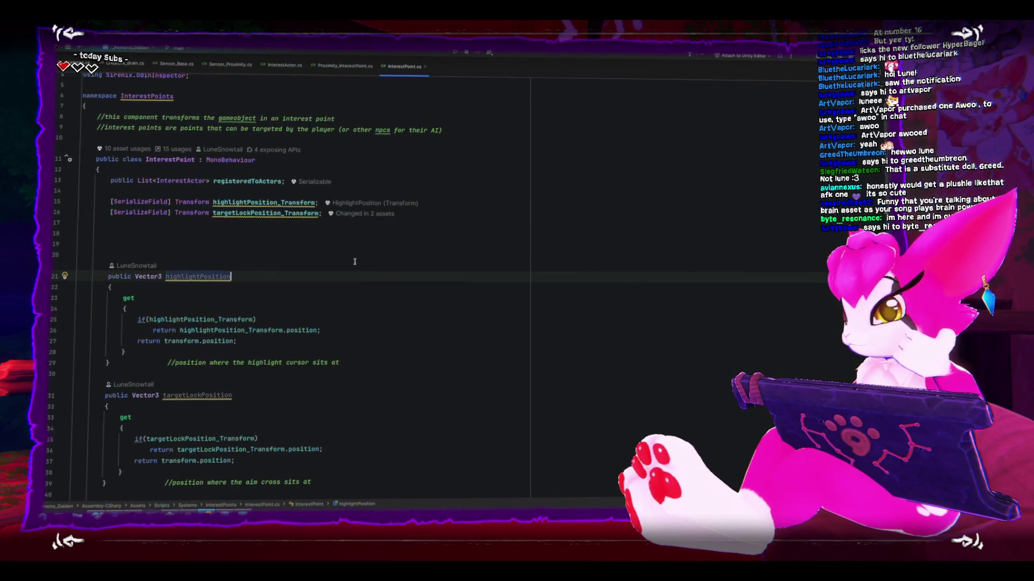
left_click(358, 241)
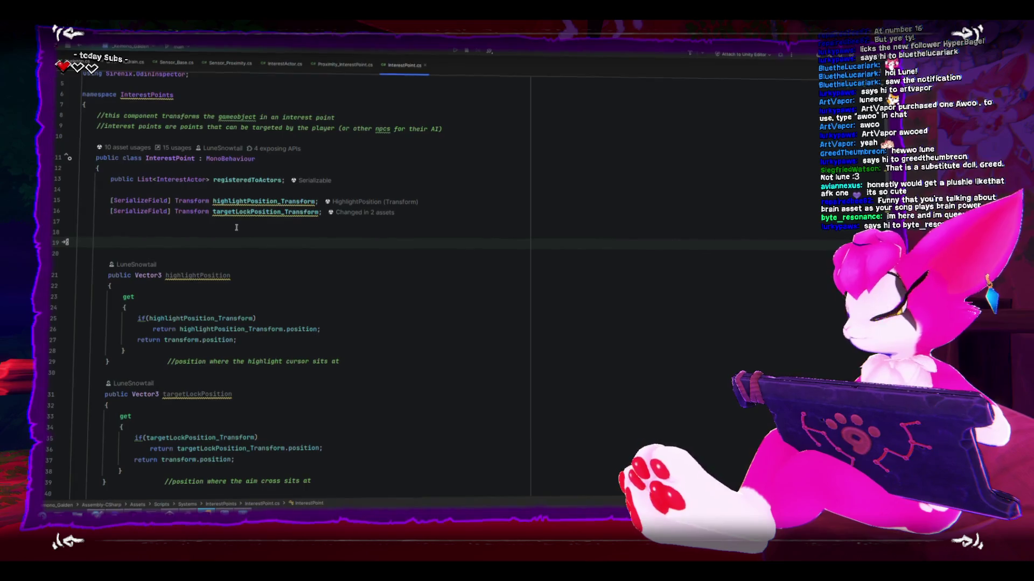
double_click(237, 205)
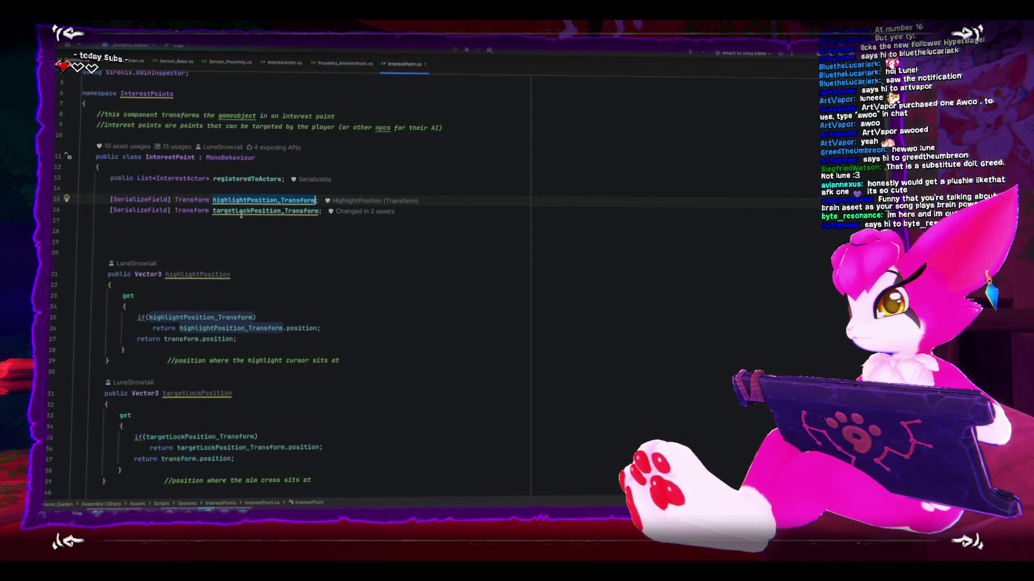
double_click(241, 212)
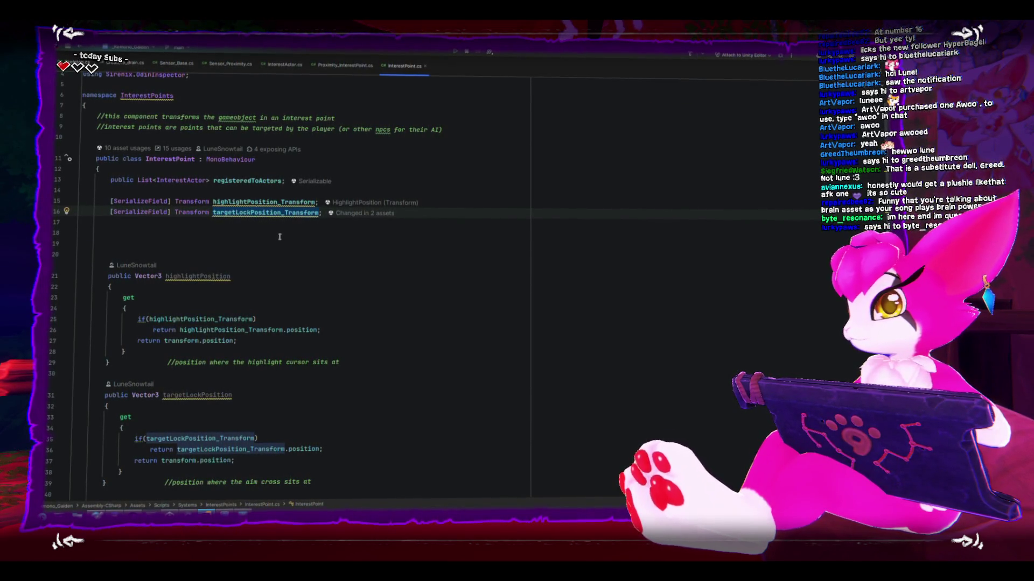
left_click(274, 200)
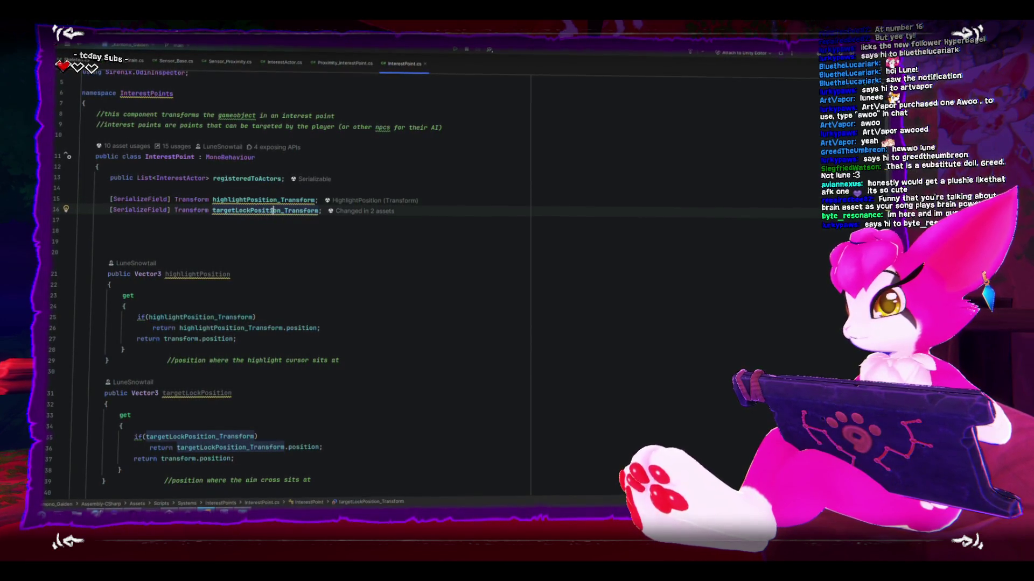
triple_click(270, 201)
left_click(264, 211)
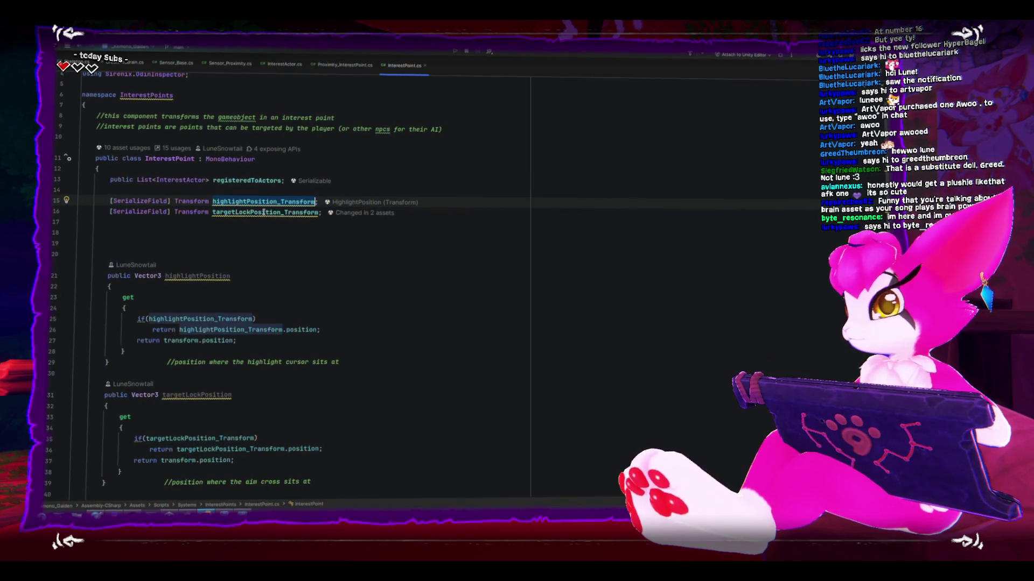
double_click(265, 212)
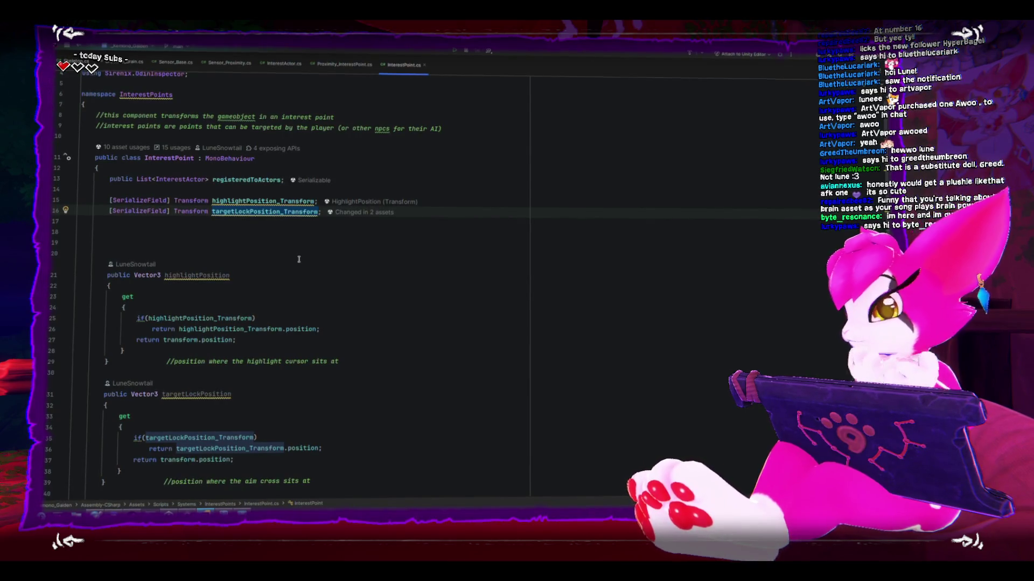
Scroll through InterestPoint's Awake, OnDrawGizmos, GetForwardDirection, RegisterToActor and OnDisable methods
scroll(296, 253, "down", 5)
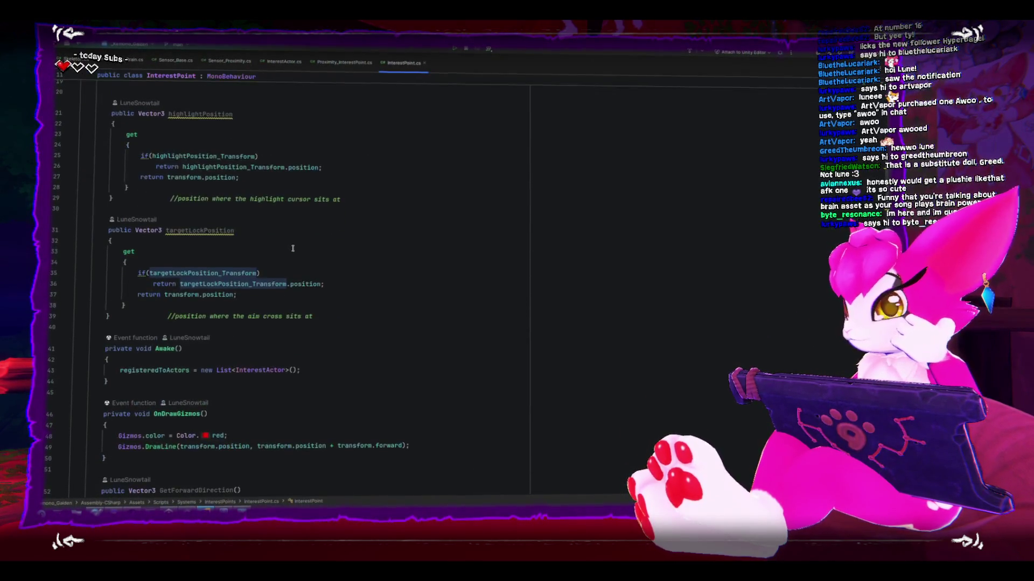
scroll(319, 263, "down", 5)
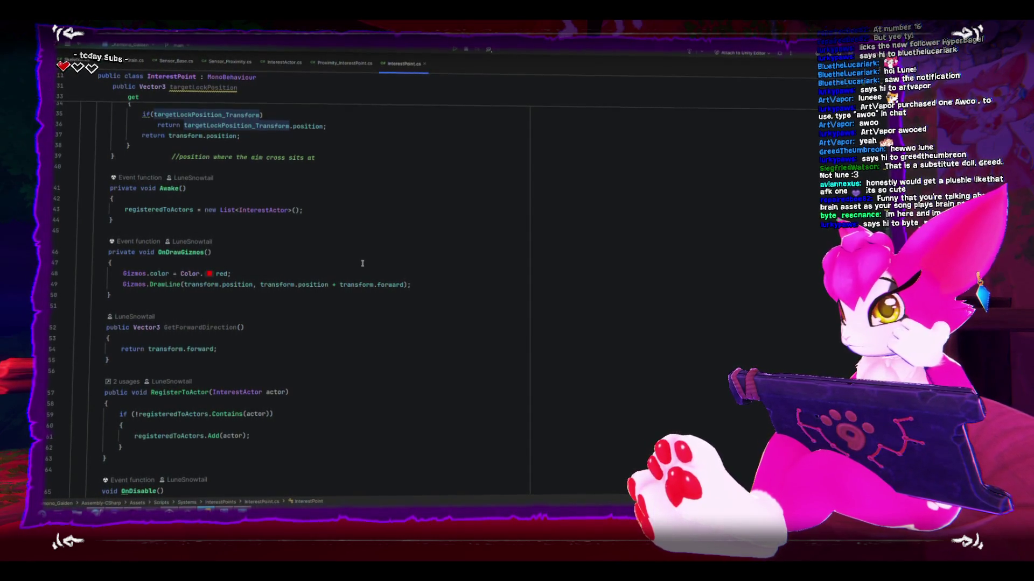
scroll(362, 264, "down", 1)
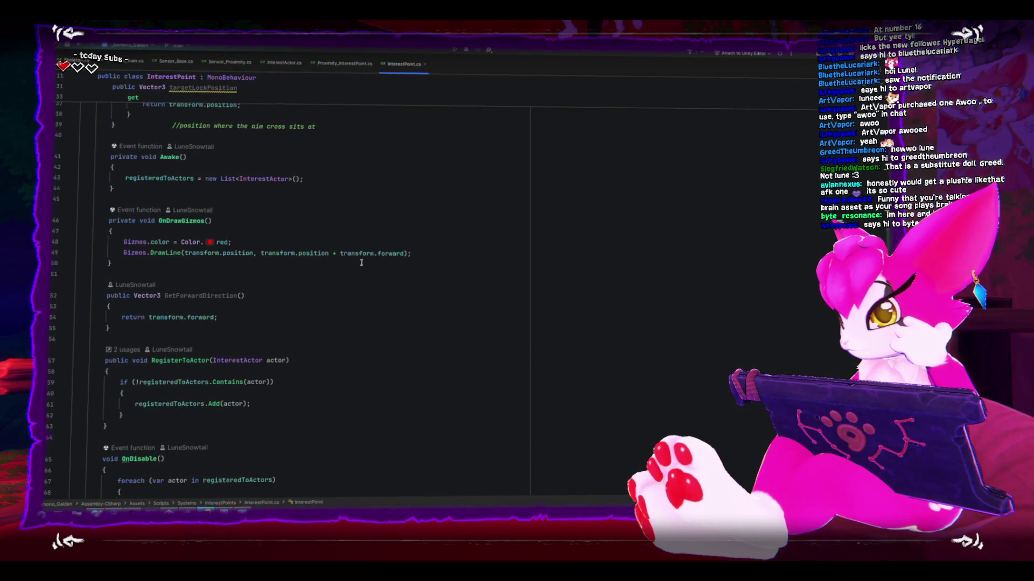
scroll(359, 259, "up", 1)
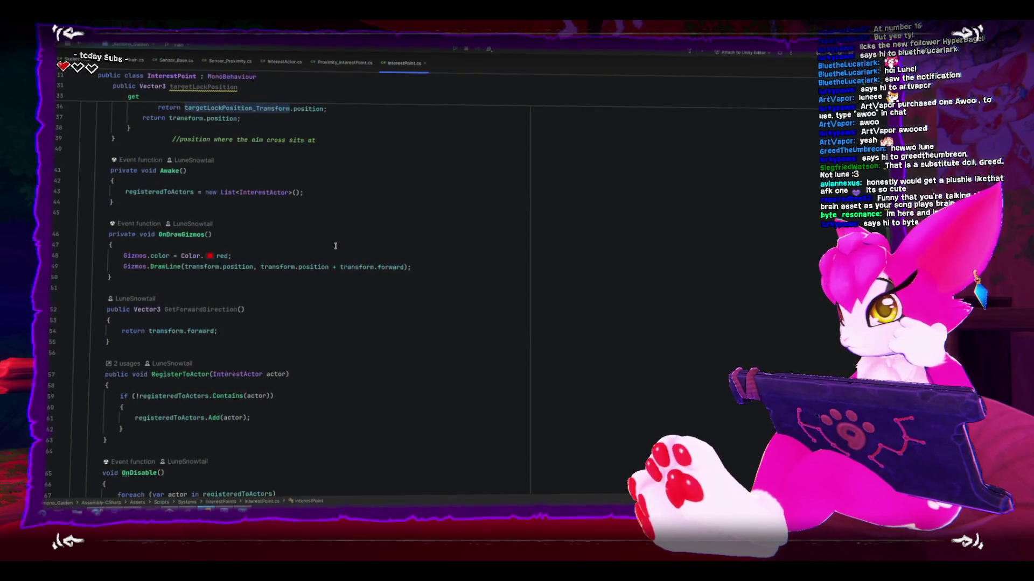
scroll(335, 247, "up", 1)
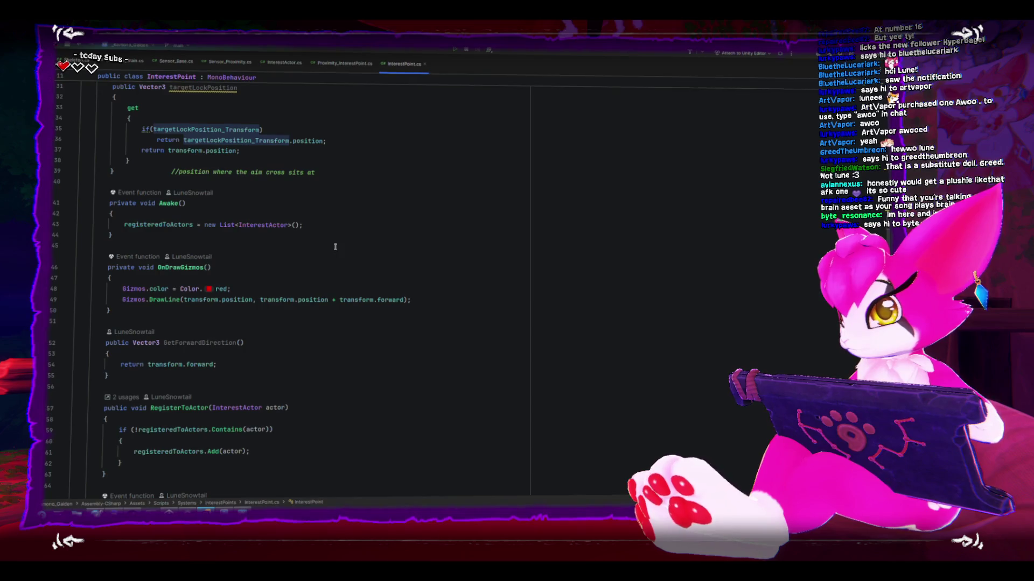
scroll(334, 246, "down", 2)
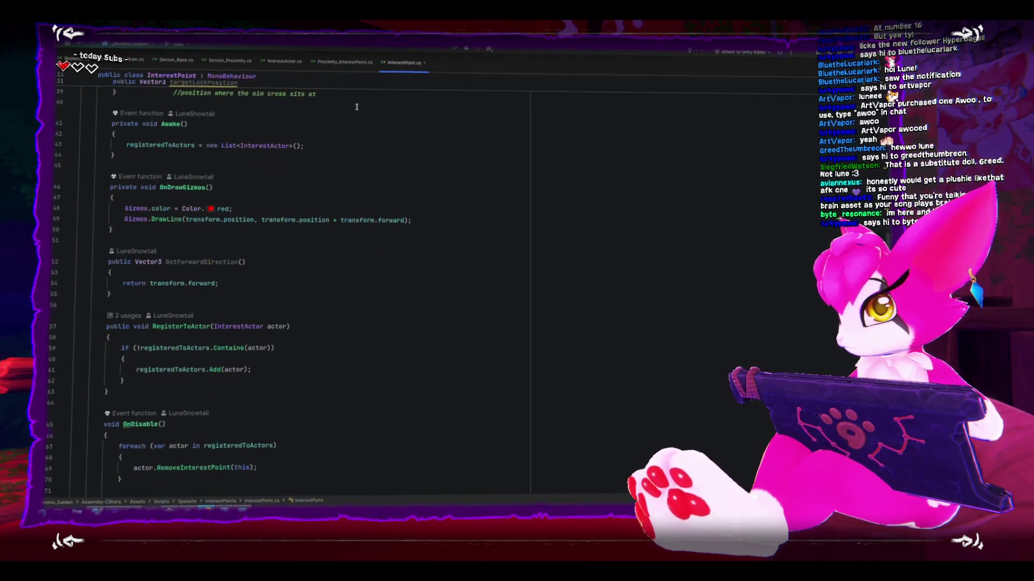
left_click(354, 65)
Switch to InterestActor.cs and scroll to its HighlightClosestInterestPoint and SwitchToClosestSide methods
left_click(324, 133)
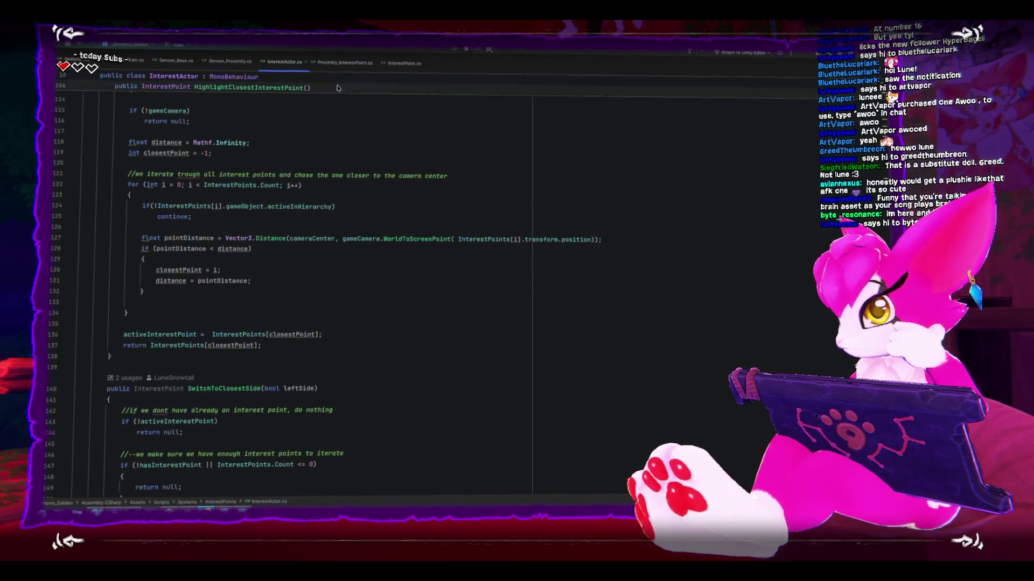
scroll(370, 193, "down", 2)
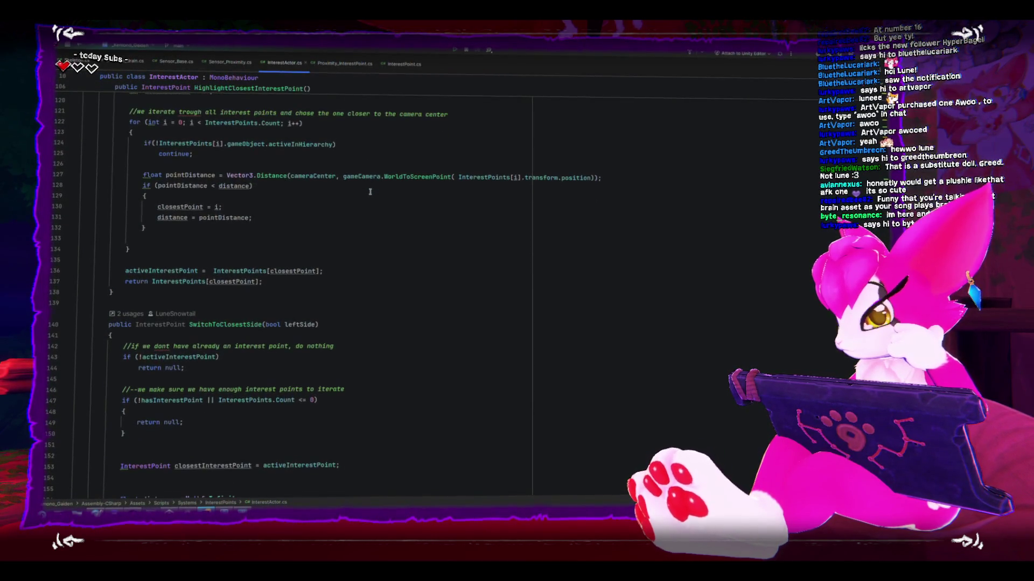
scroll(370, 192, "down", 2)
scroll(368, 187, "down", 3)
scroll(362, 174, "up", 7)
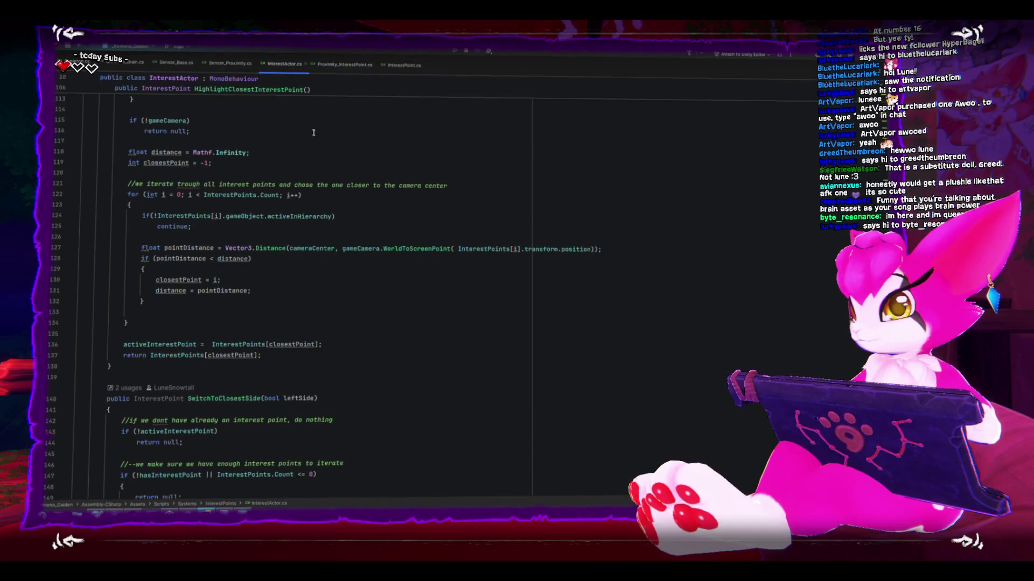
scroll(423, 387, "down", 4)
scroll(418, 363, "down", 1)
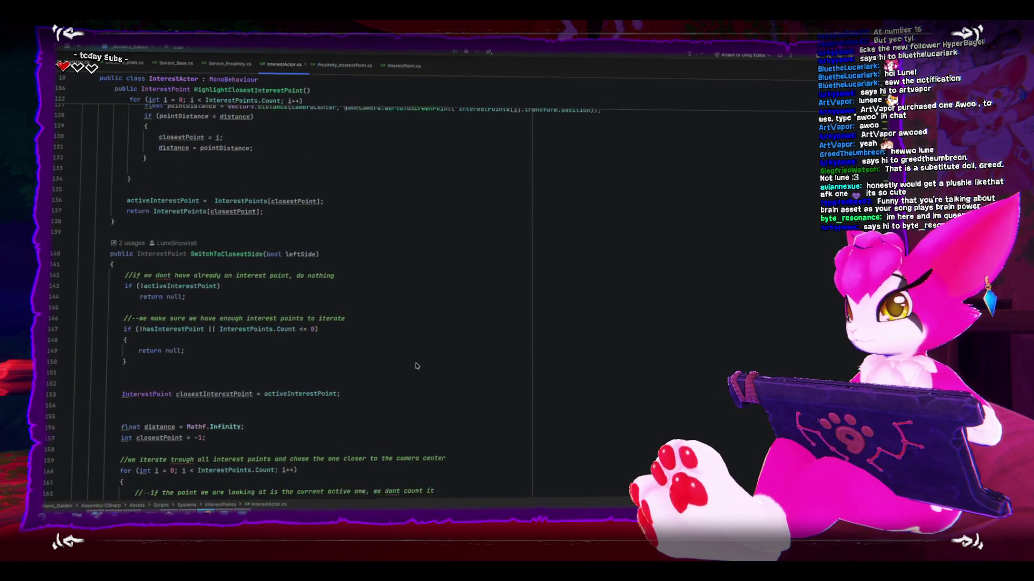
scroll(419, 364, "up", 2)
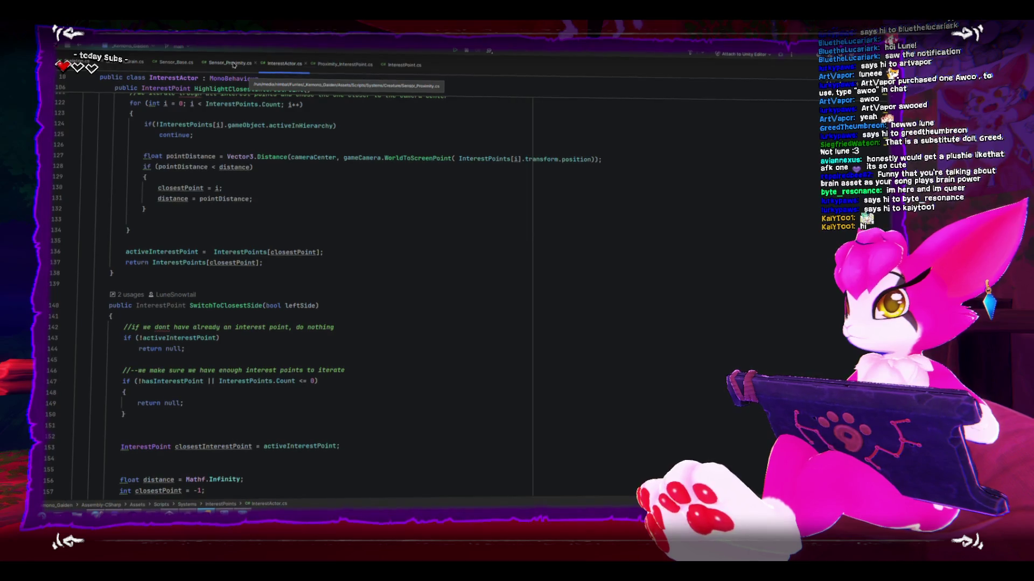
key("alt+Tab")
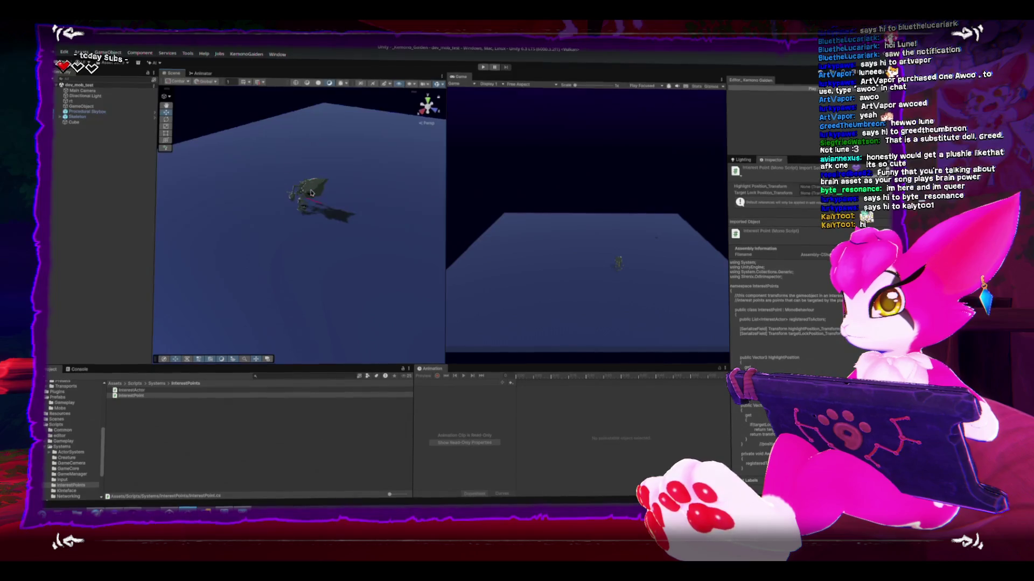
Select the Skeleton in the Scene view and expand it in the Hierarchy to list its children
left_click(309, 189)
left_click_drag(735, 265, 735, 266)
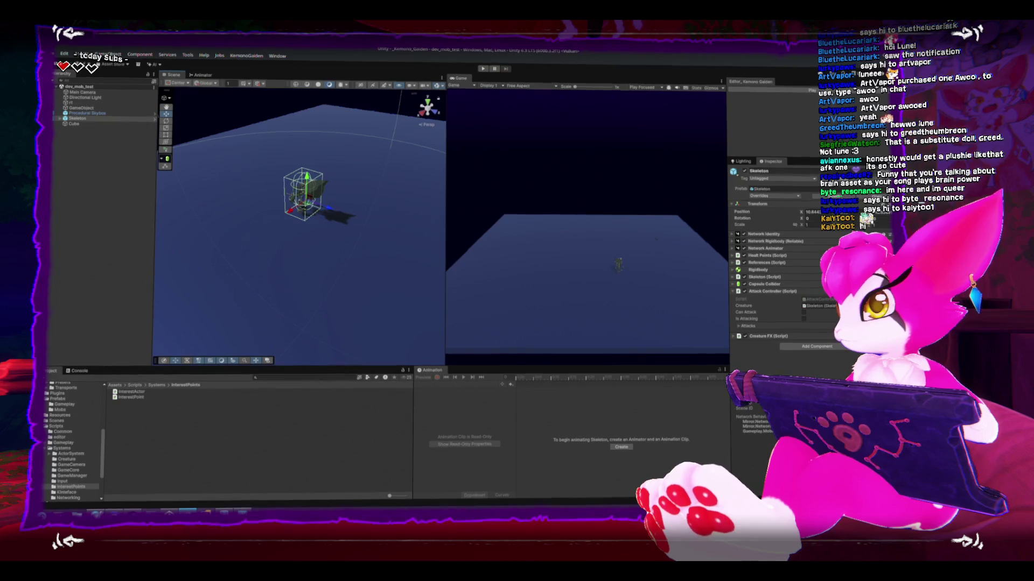
left_click(60, 118)
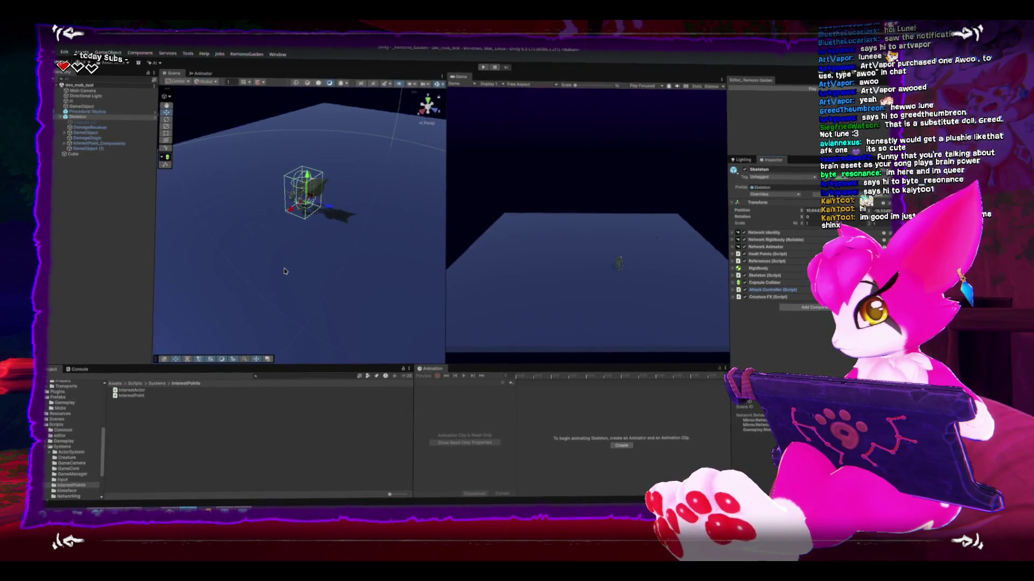
scroll(283, 268, "down", 3)
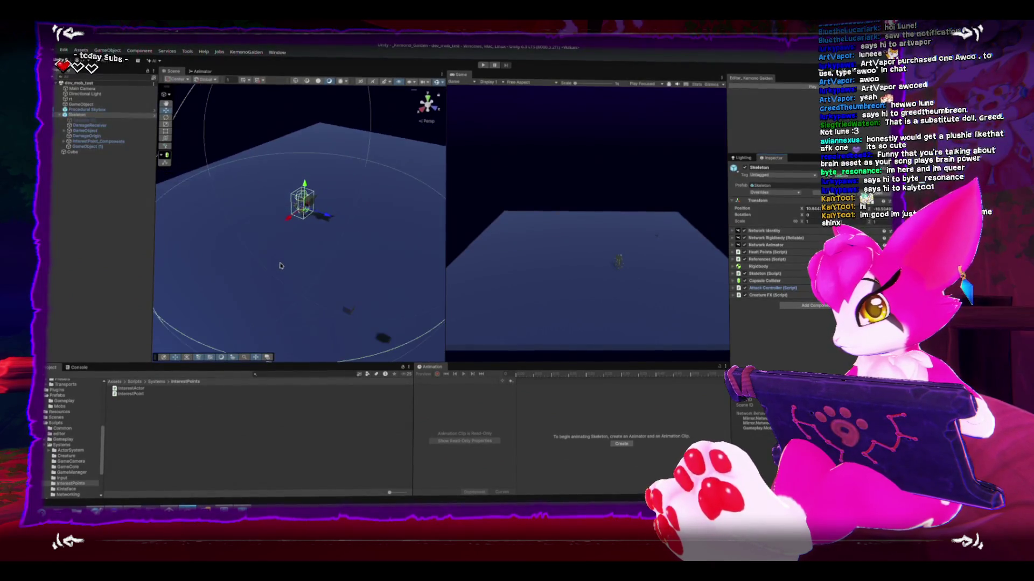
Expand InterestPoint_Components and select its TargetLock_Position and HighlightPosition children
scroll(280, 265, "down", 3)
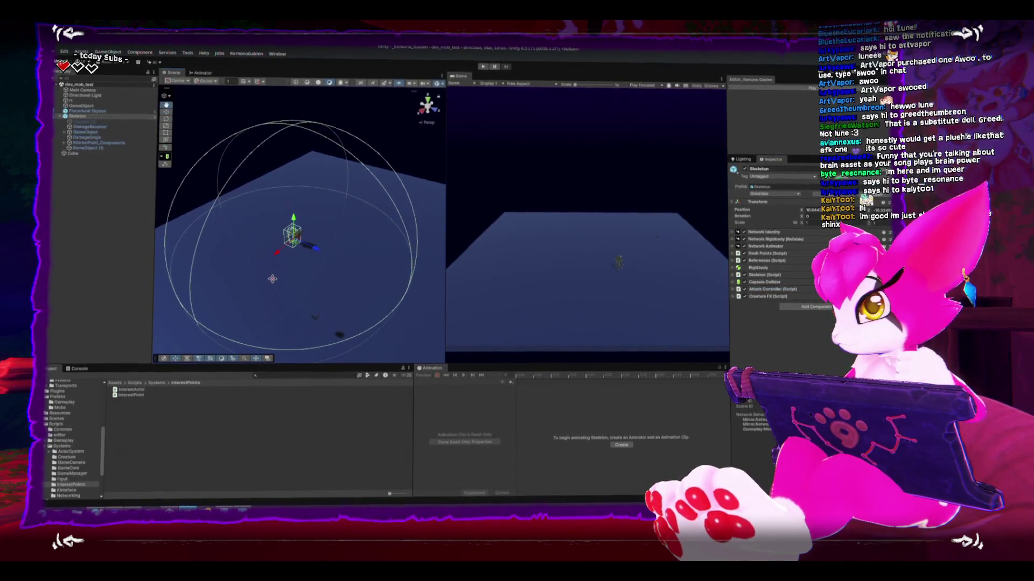
left_click(64, 142)
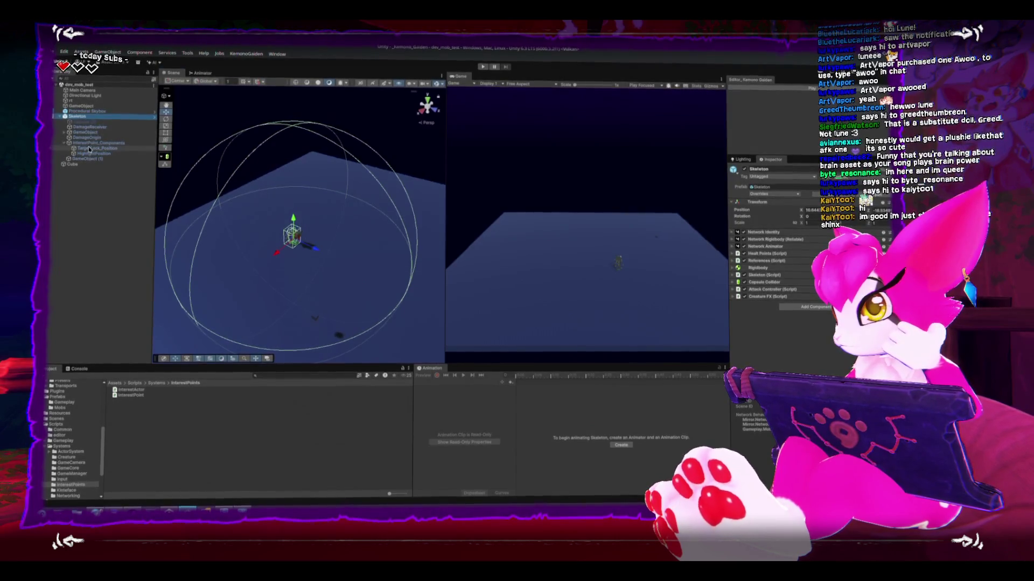
left_click(91, 147)
left_click(92, 154)
Inspect InterestPoint_Components' Interest Point script and Sphere Collider, orbiting around its sphere gizmo
left_click(96, 144)
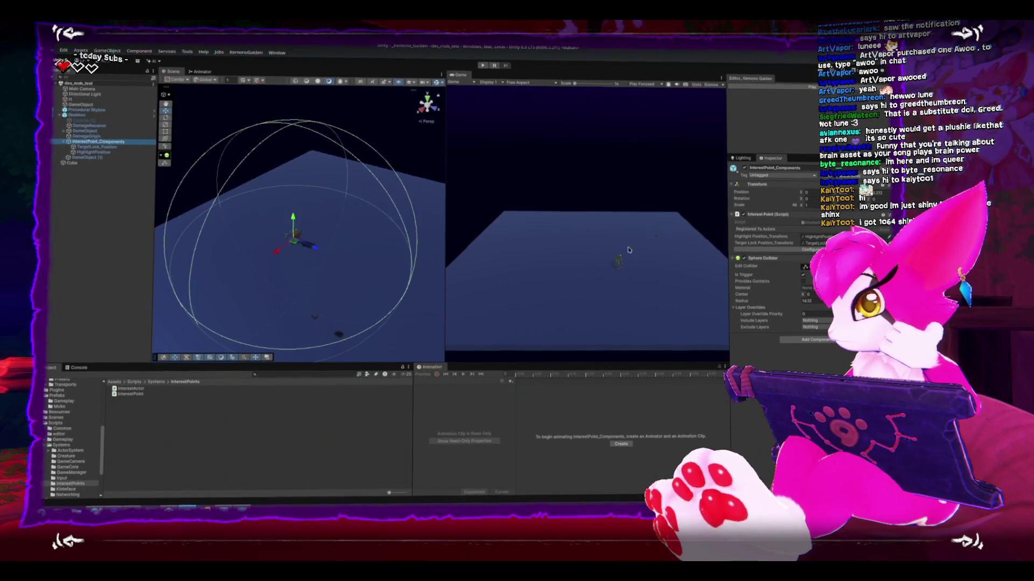
left_click_drag(346, 197, 377, 193)
left_click(92, 155)
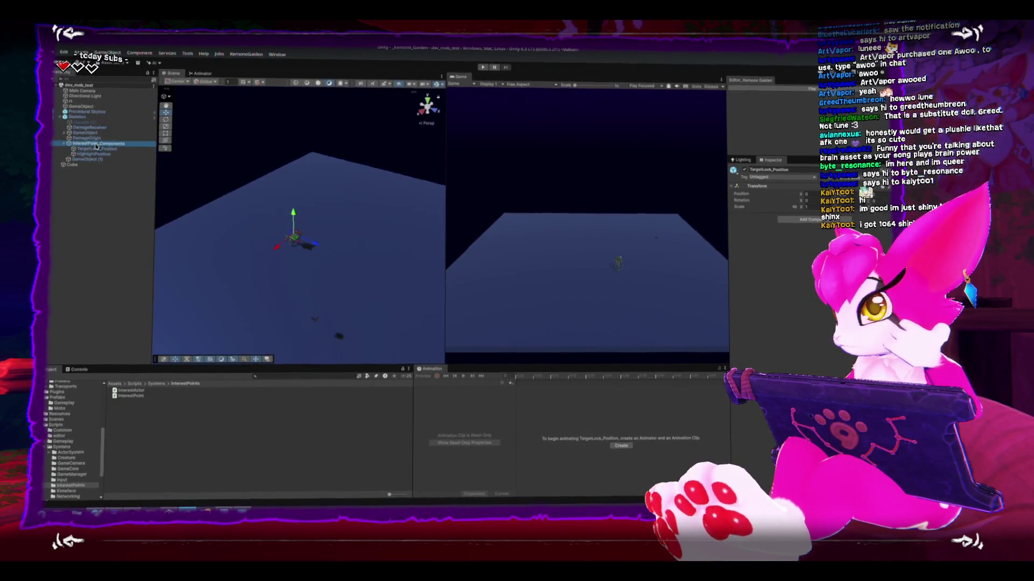
left_click(97, 143)
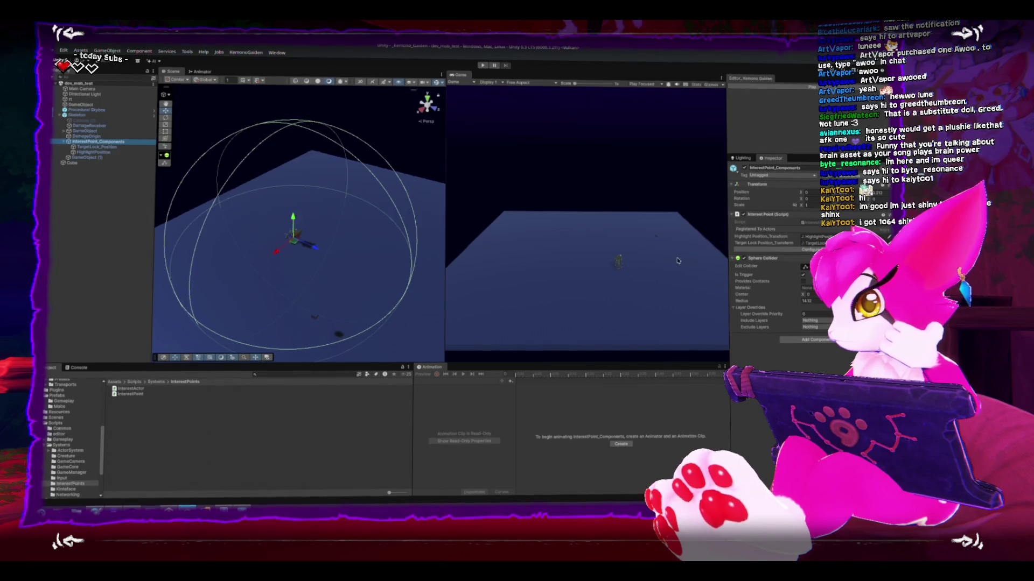
left_click_drag(348, 199, 377, 193)
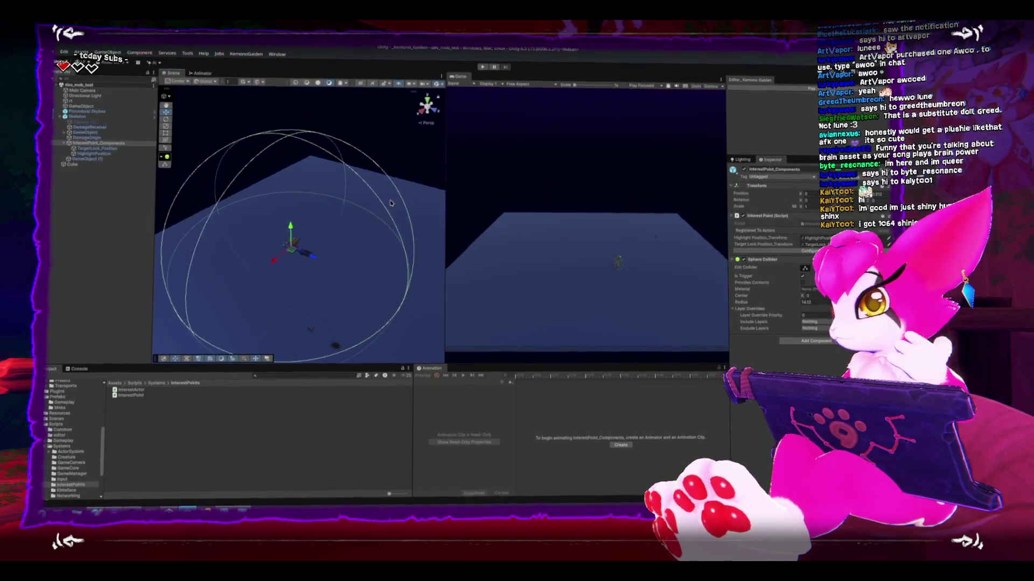